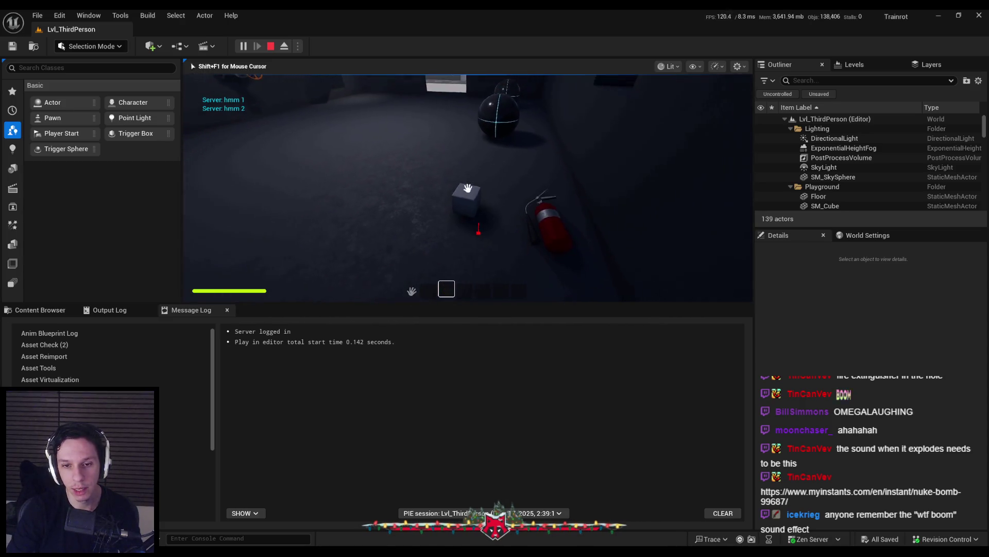
Step: Pick up the grey cube with E into the hotbar, then throw it down in front of the player
key(e)
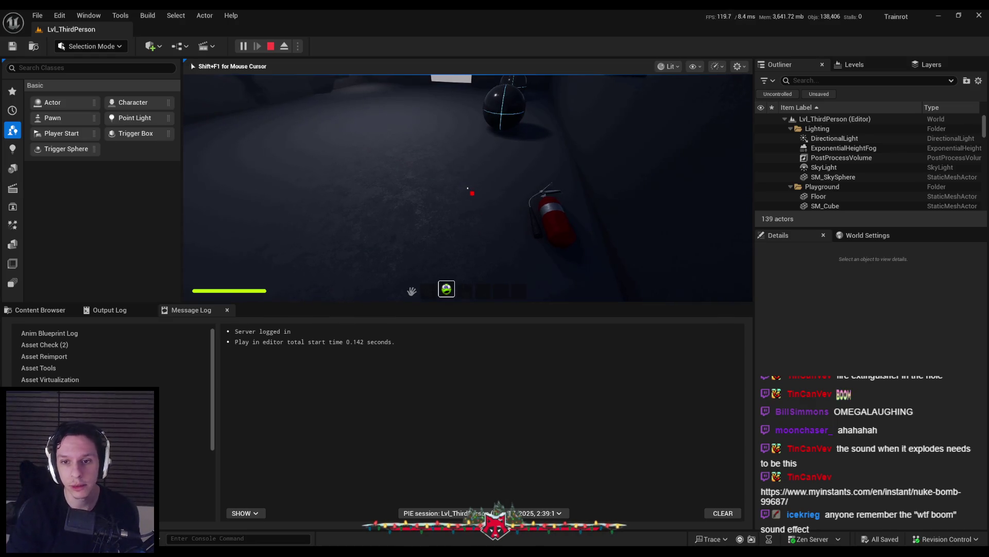
key(e)
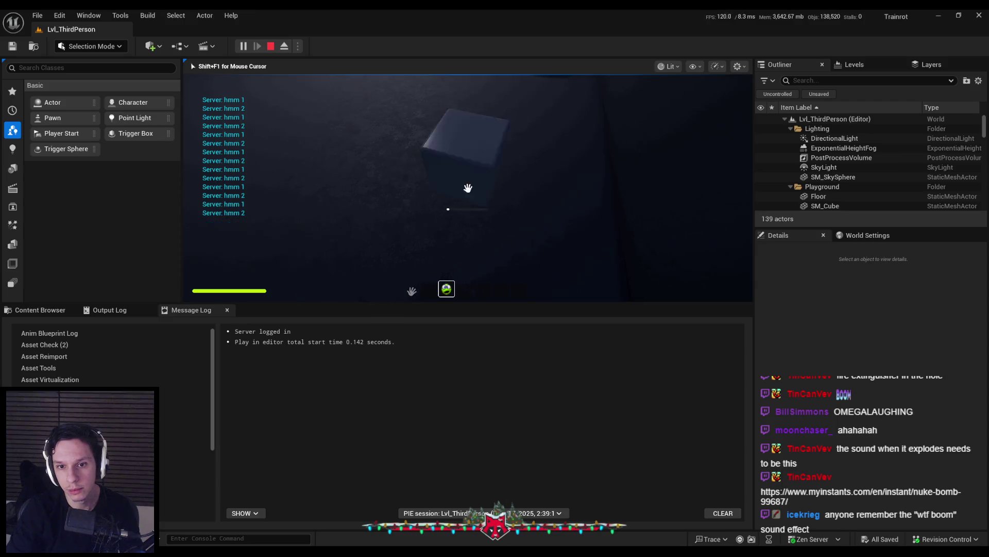
click(468, 187)
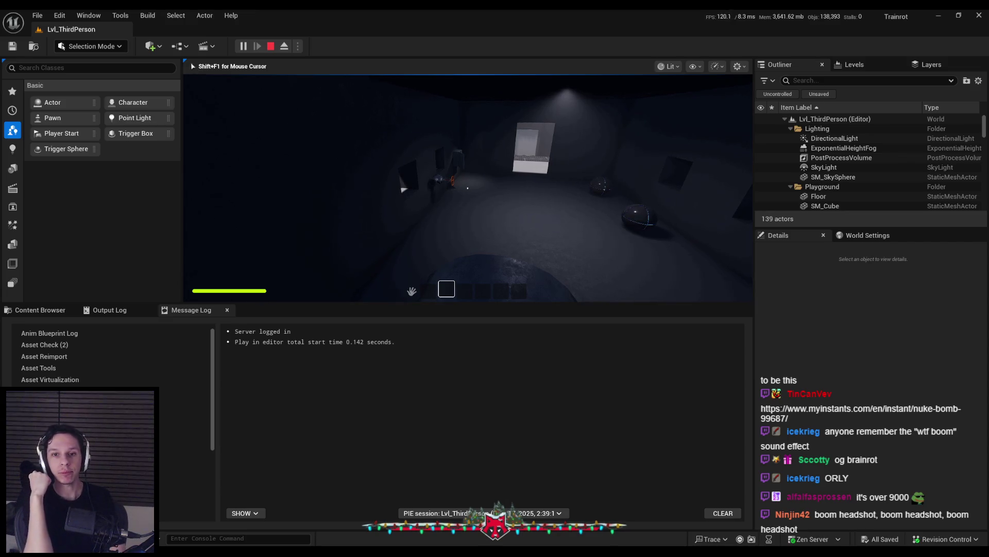
Step: Walk out through the dark room onto the grated walkway beside the train and look down
key(shift+w)
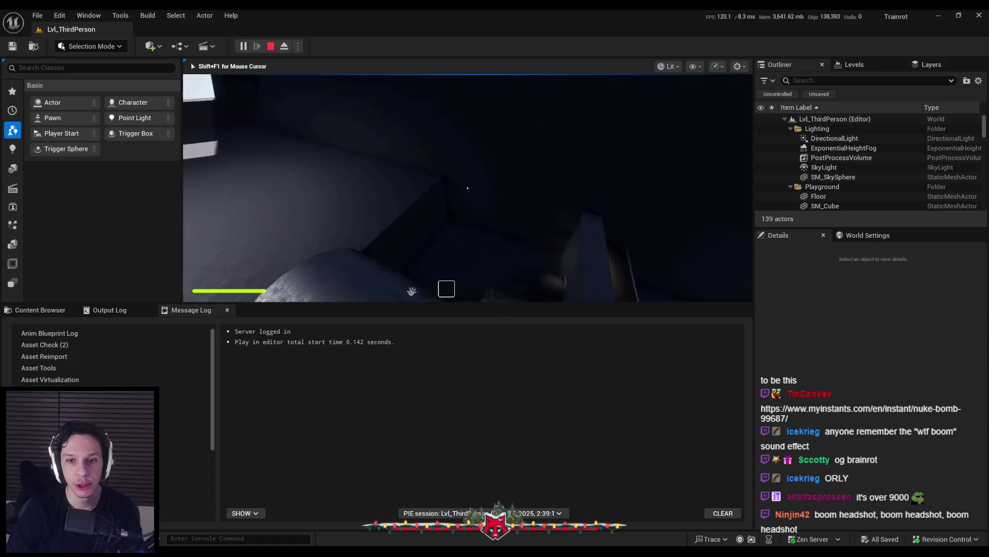
key(shift+w)
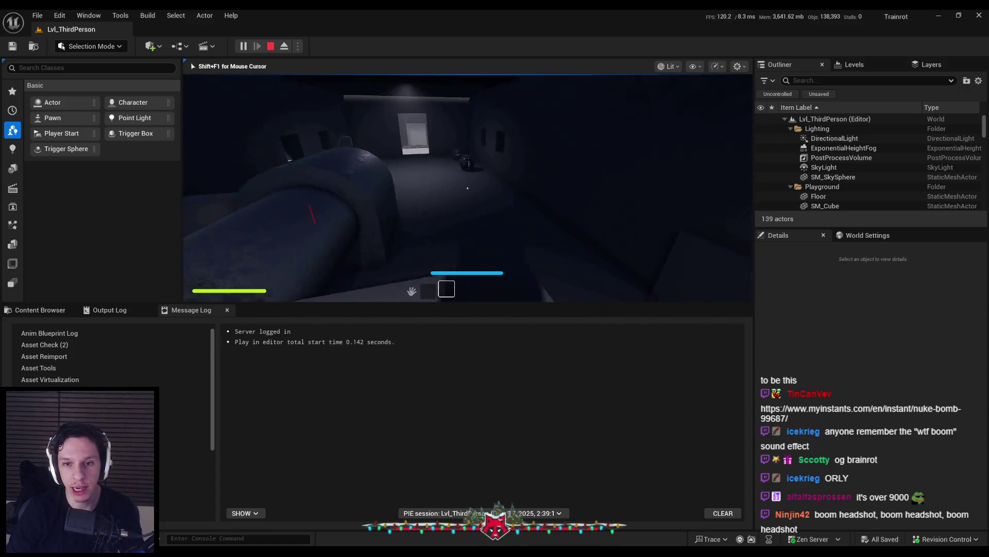
key(w)
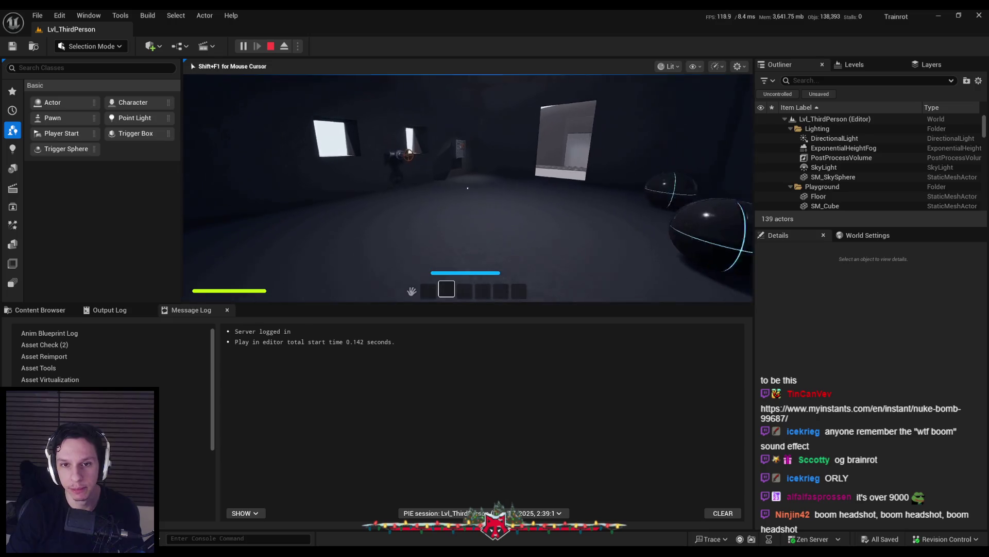
key(w)
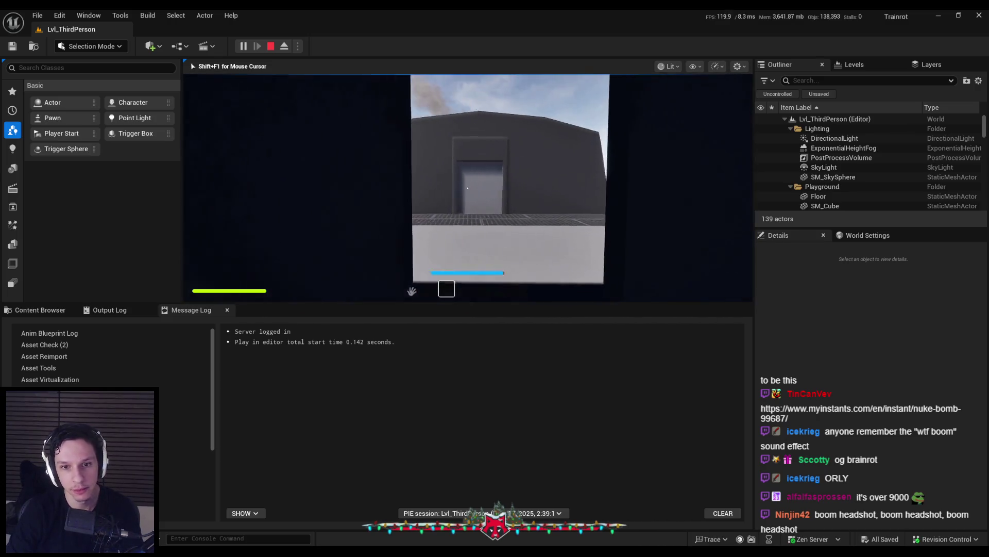
key(w)
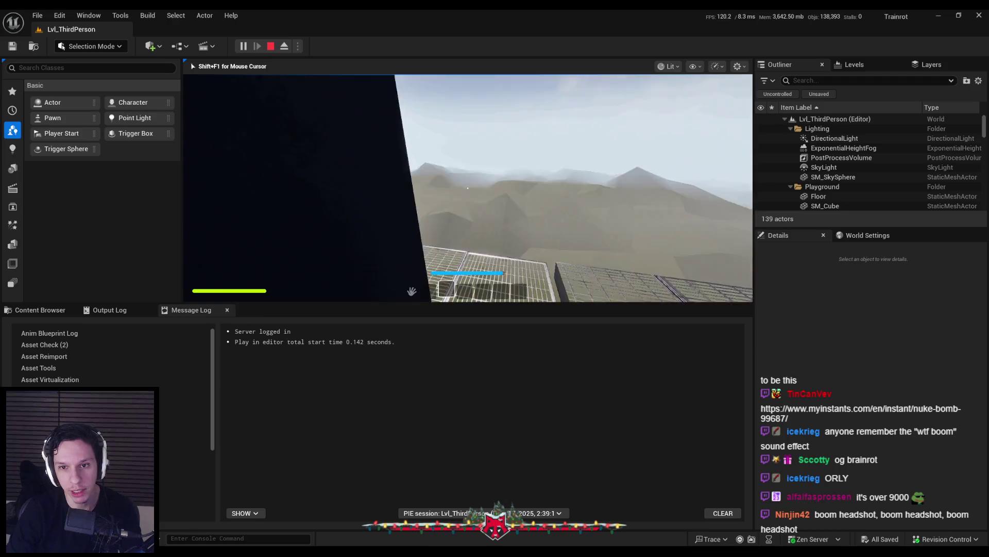
key(w)
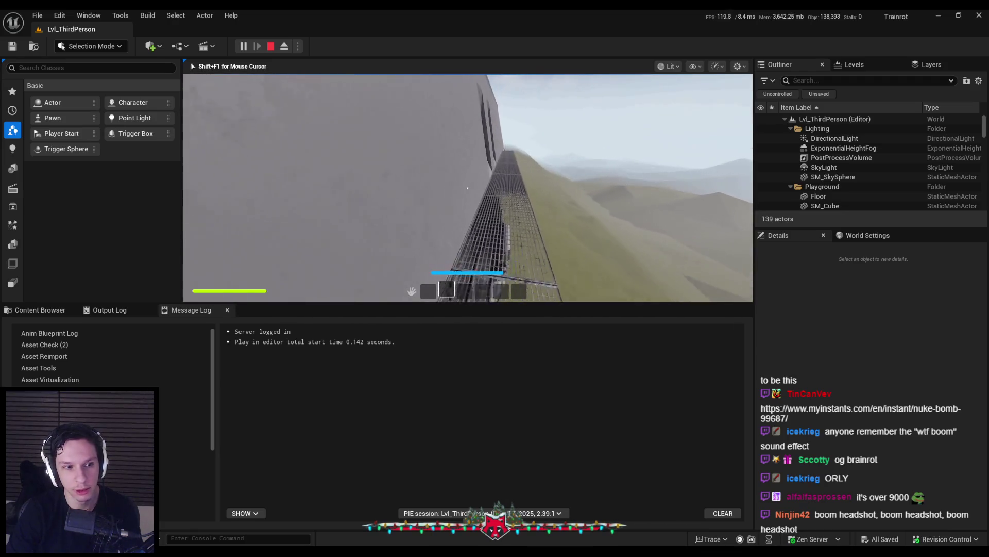
key(w)
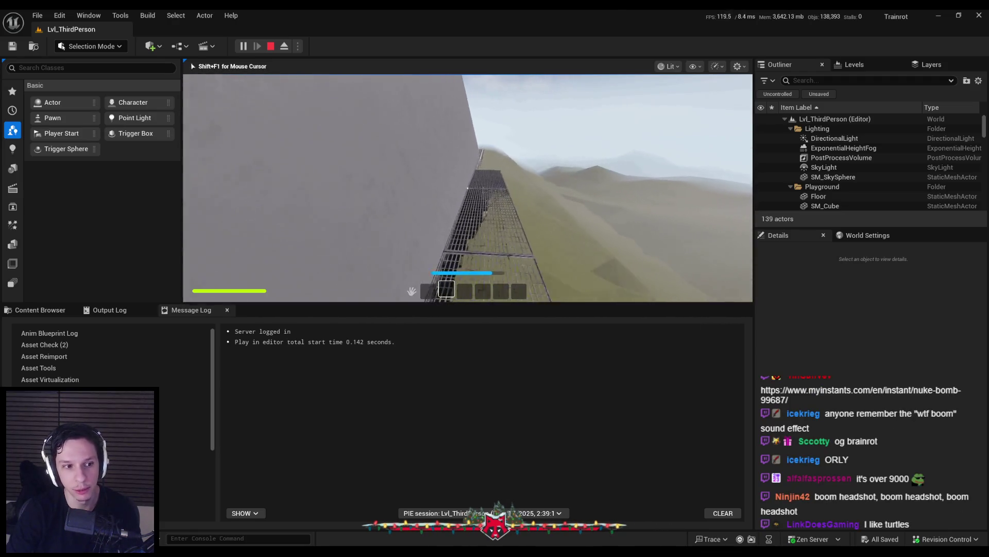
key(space)
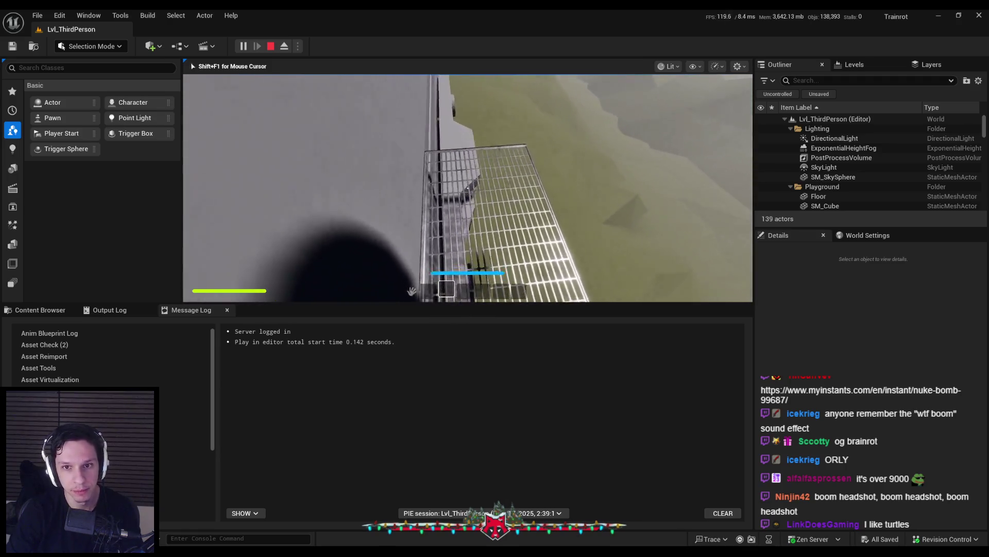
Step: Head back inside past the round hatch toward the lit doorway, then stop the playtest with Esc
key(w)
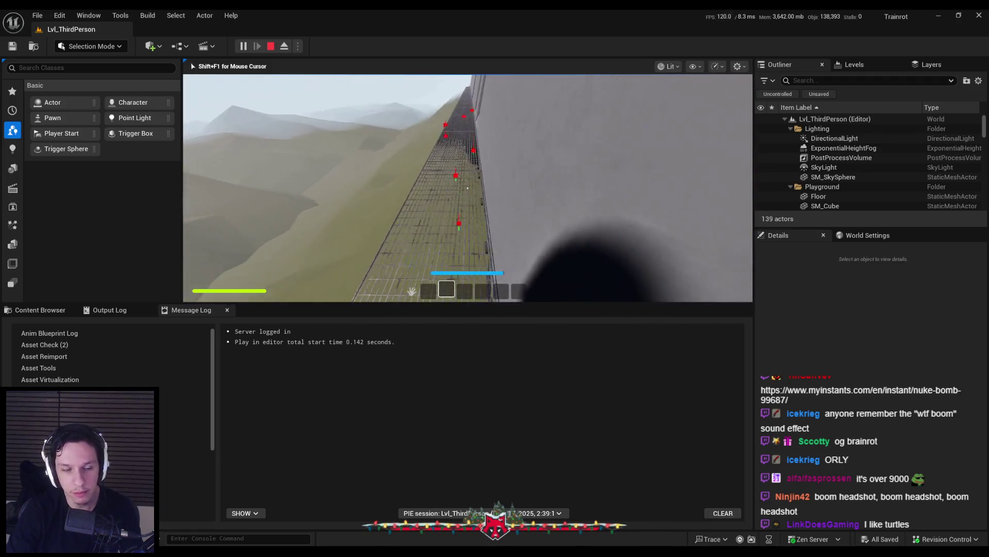
key(w)
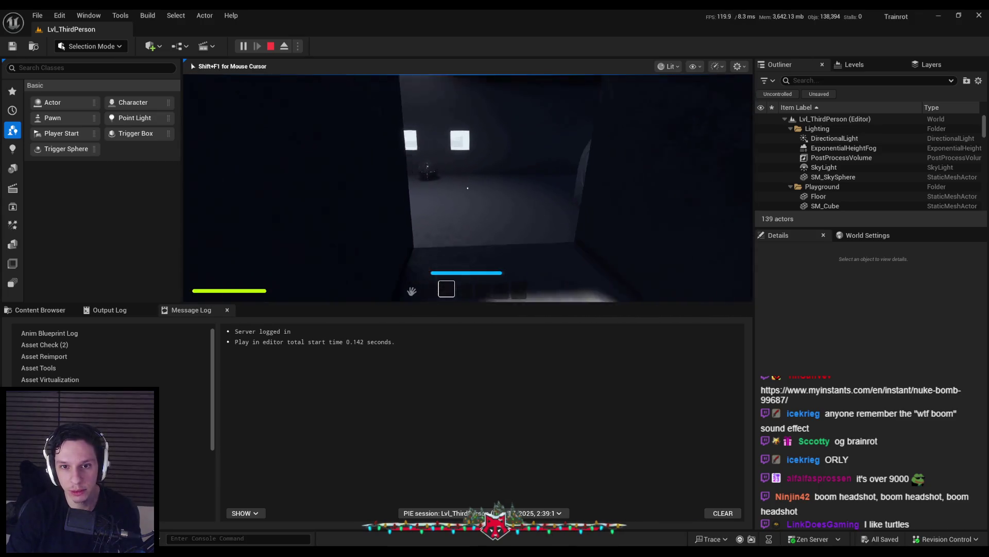
key(w)
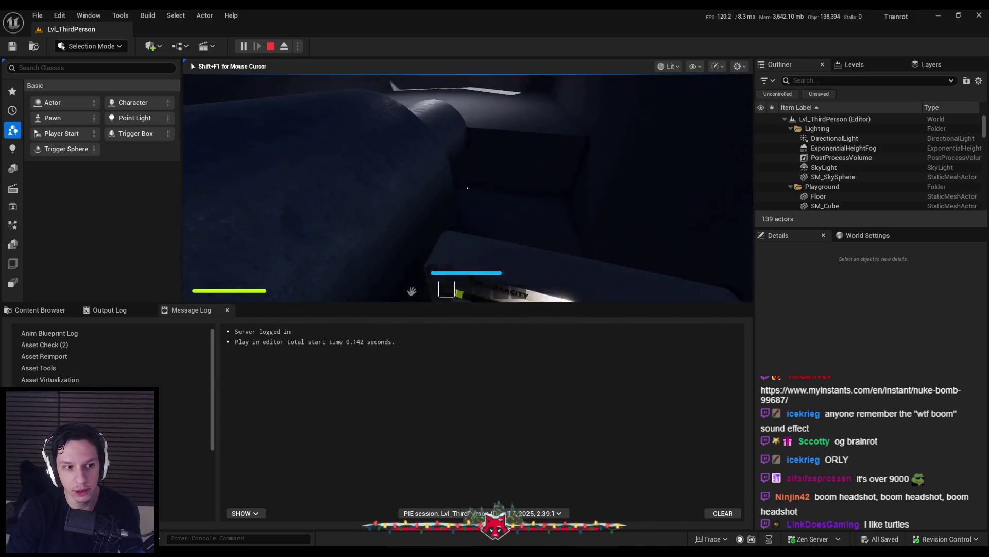
key(w)
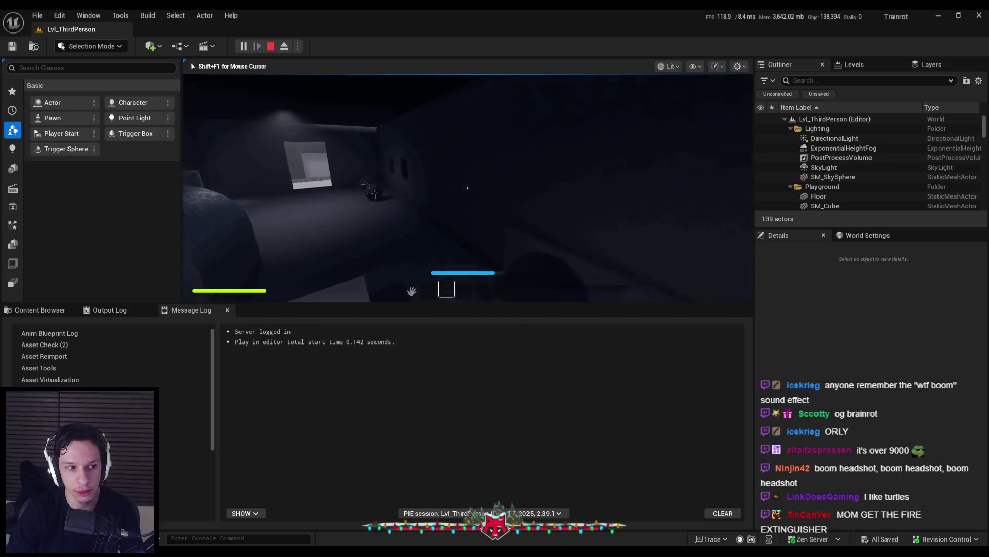
key(w)
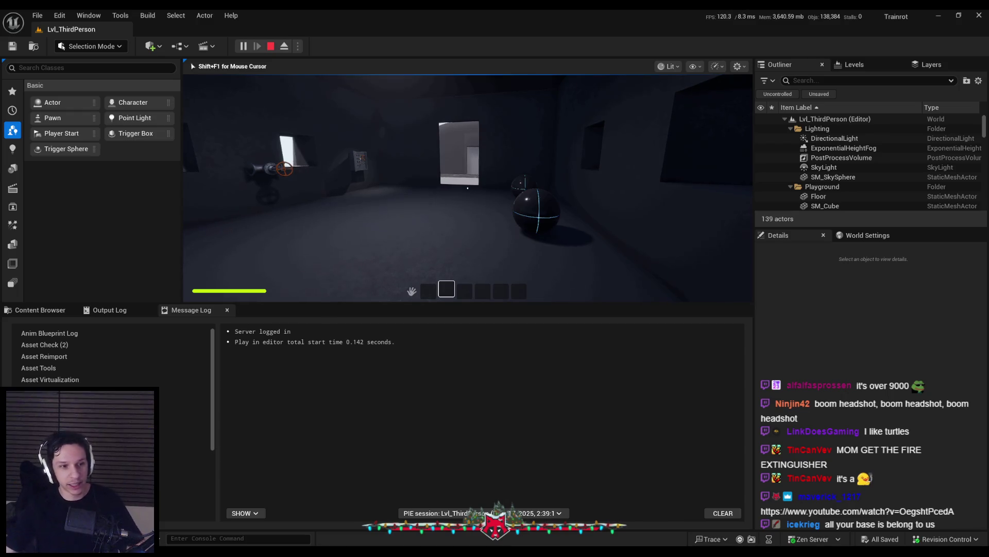
key(Escape)
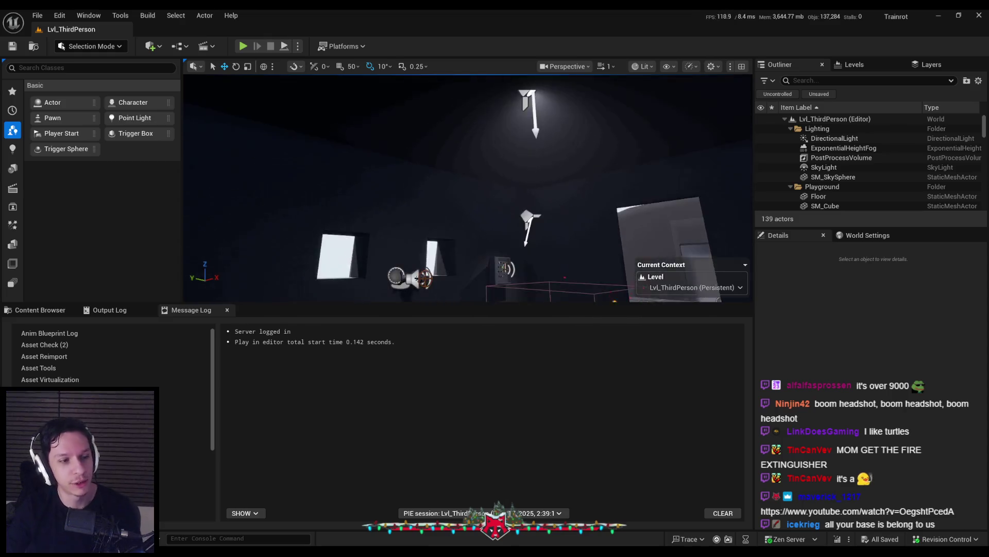
Step: Start a new playtest with Alt+P, fire three bursts from the held item, and go fullscreen with F11
key(alt+p)
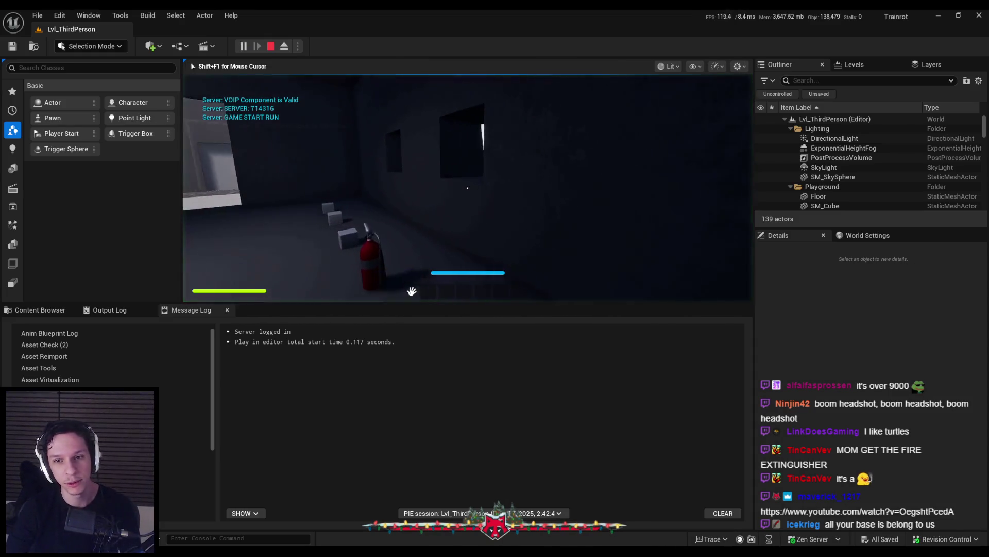
click(468, 188)
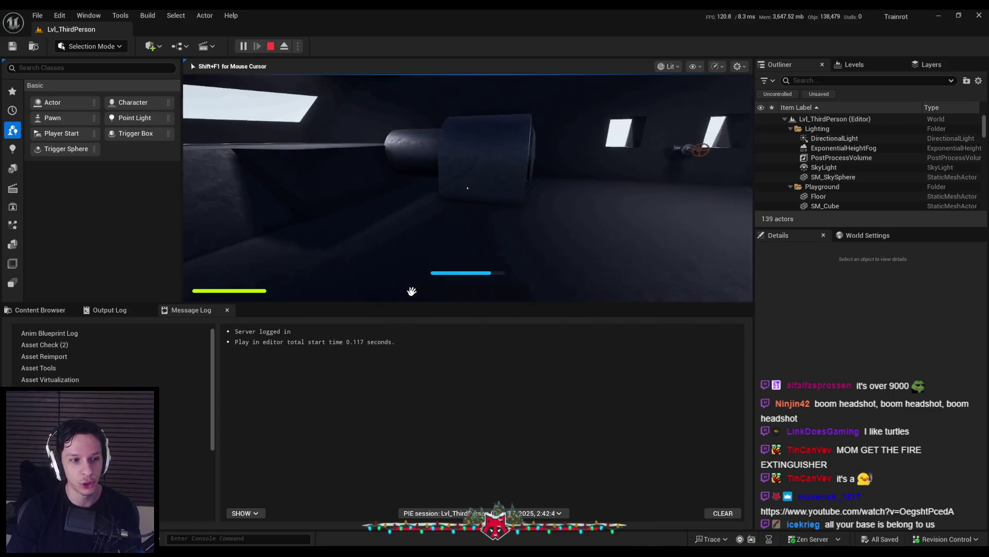
click(468, 187)
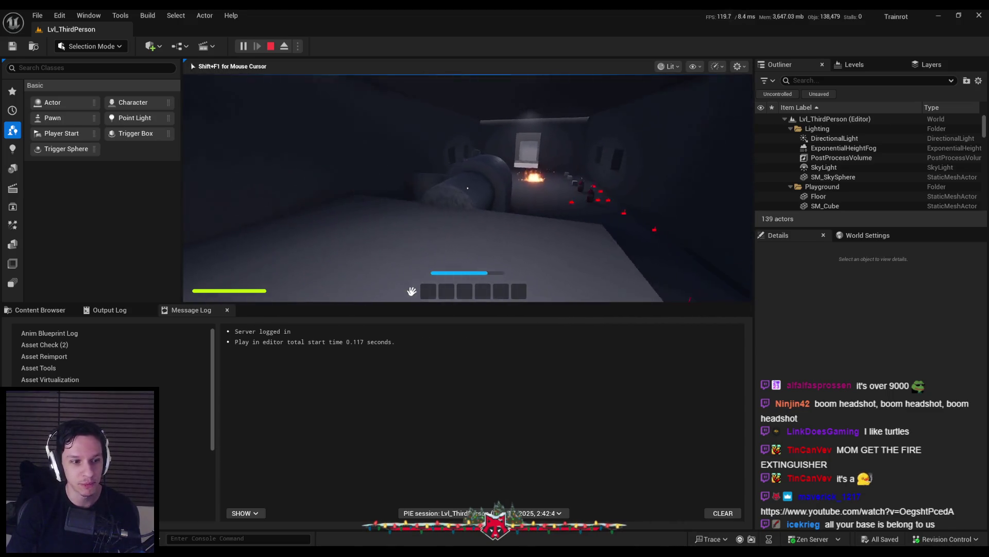
click(467, 187)
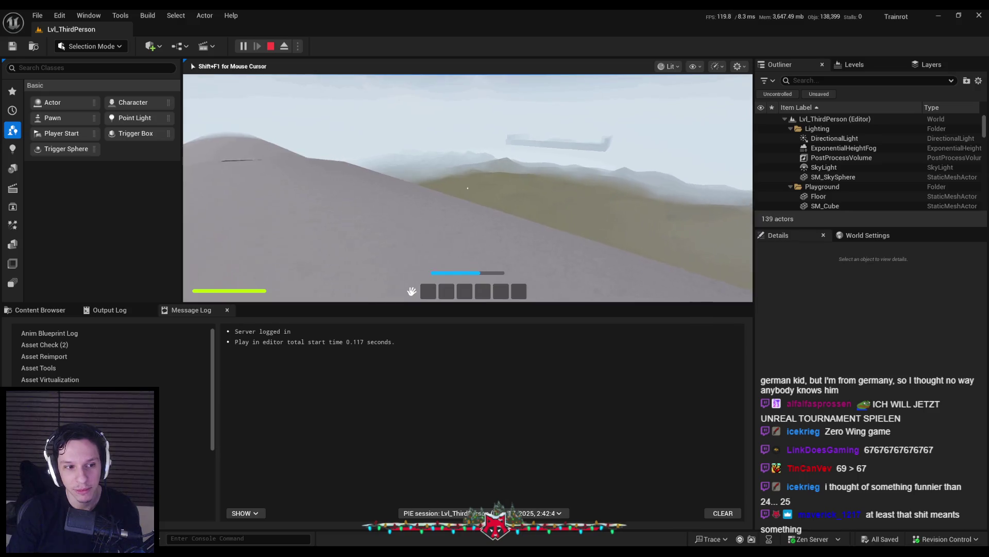
key(F11)
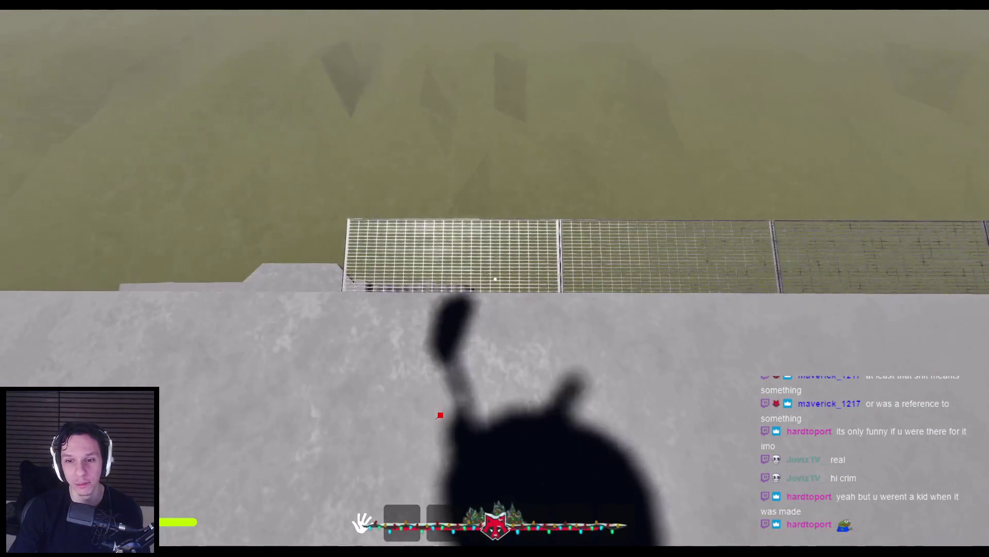
Step: Turn to look along the train roof toward the misty peak
key(space)
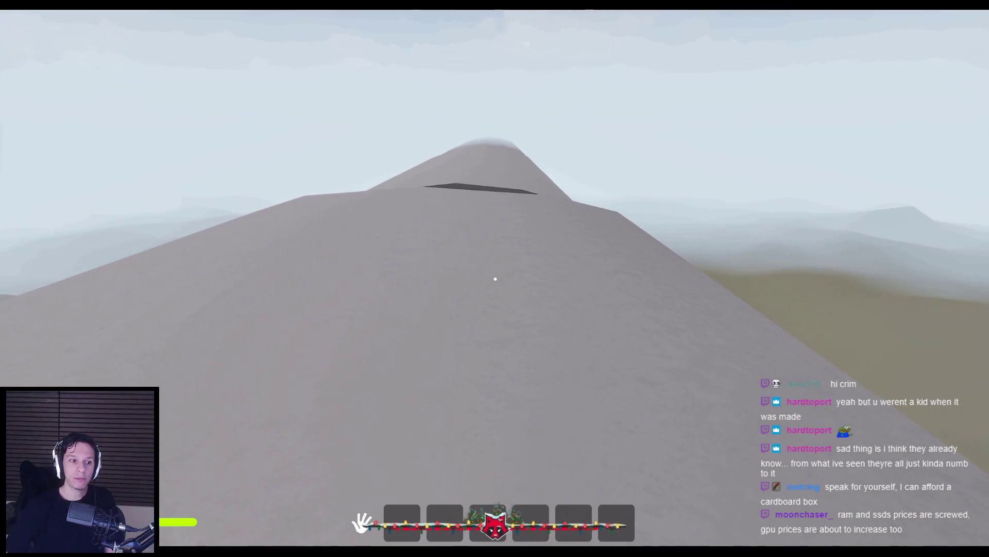
Step: Sprint along the grey ridge, looking out at the misty mountains and railway tracks
key(w)
key(shift)
key(w)
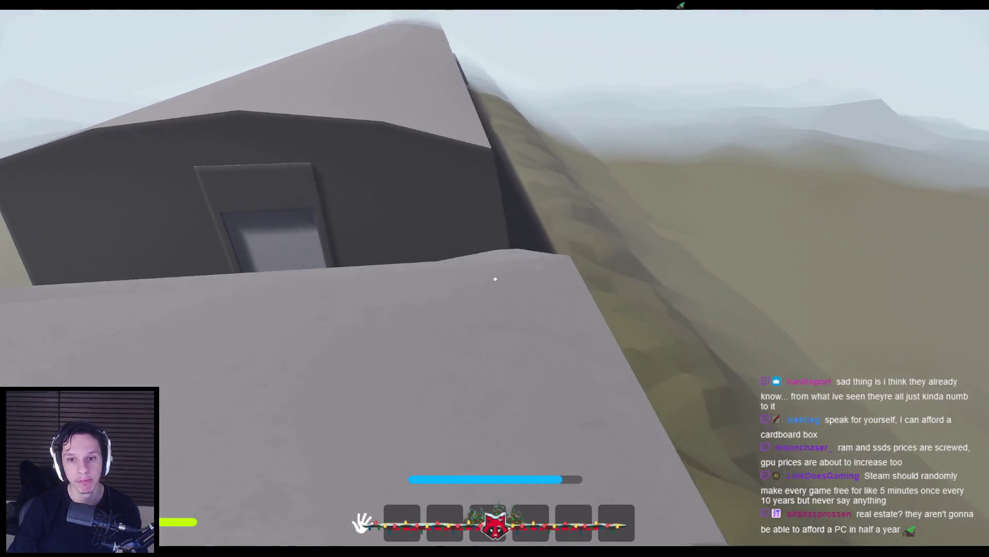
key(w)
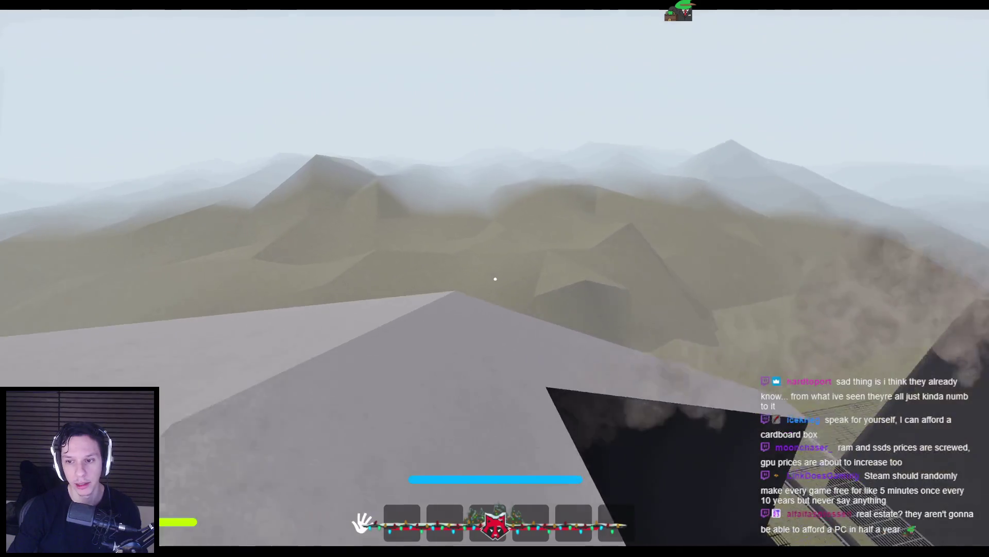
key(w)
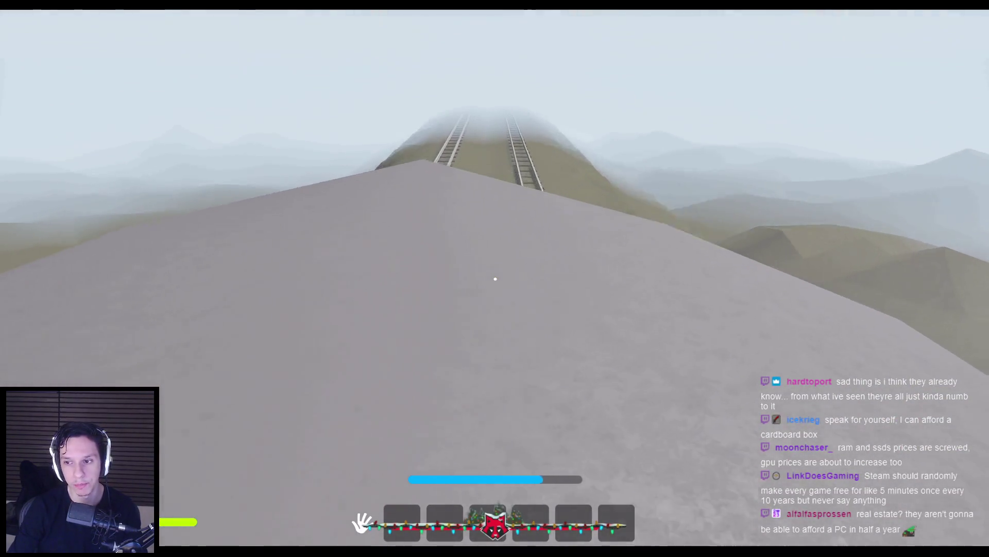
key(w)
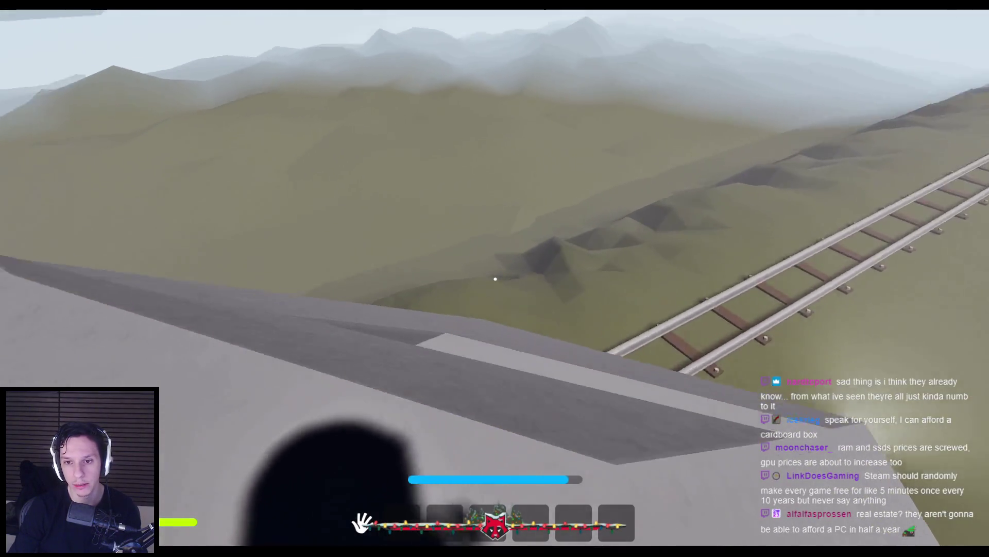
key(w)
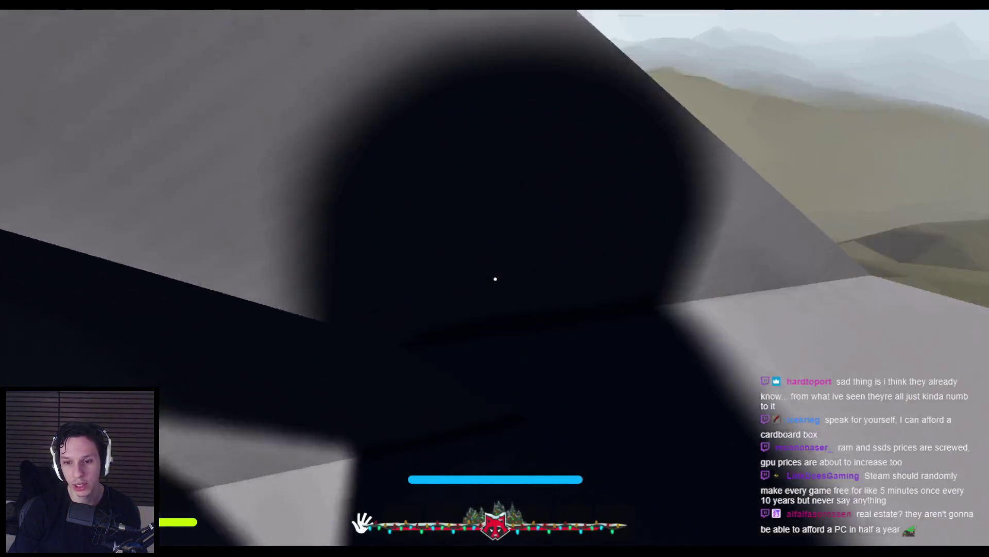
Step: Climb the grey train-car slope over the ridge to the ledge beside the dark building
key(w)
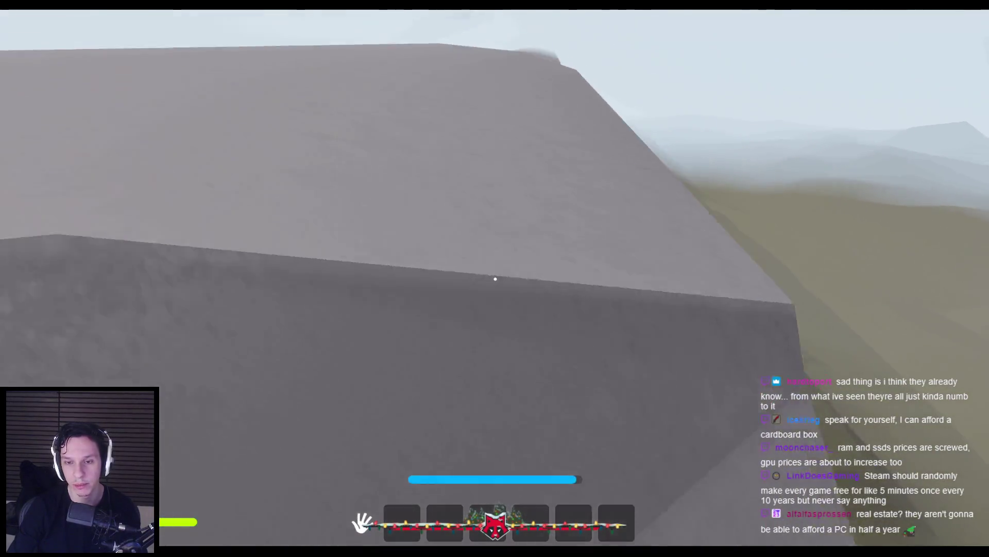
key(w)
key(w)
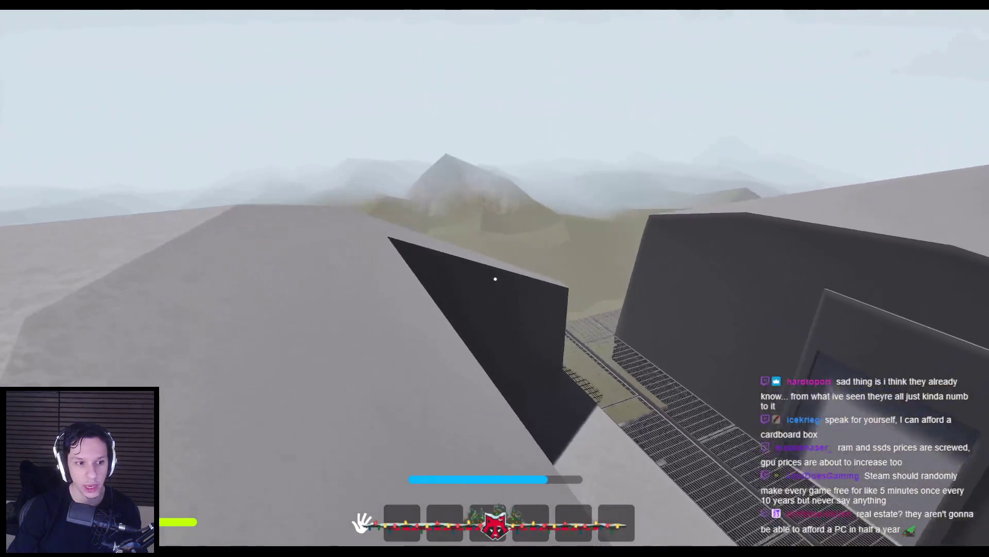
key(w)
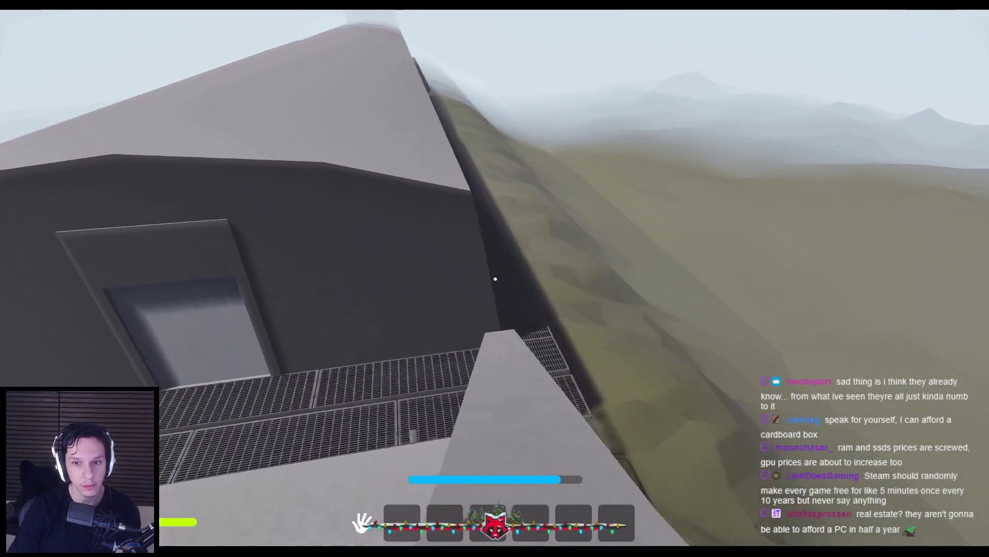
key(w)
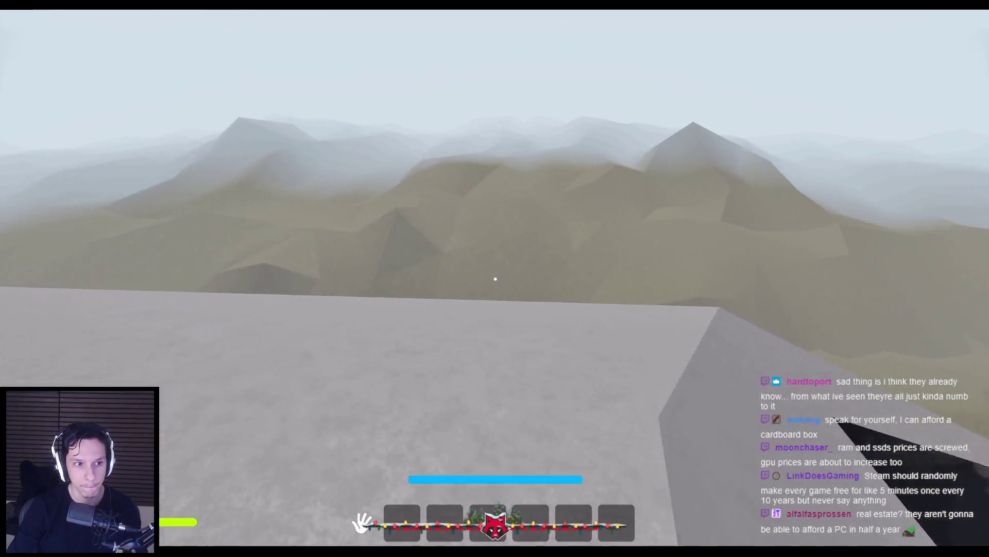
key(w)
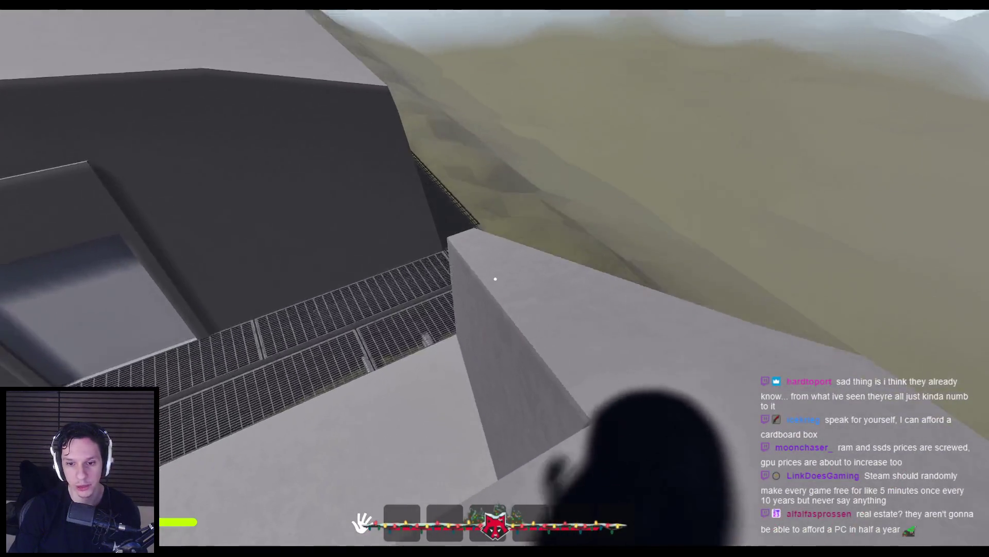
key(w)
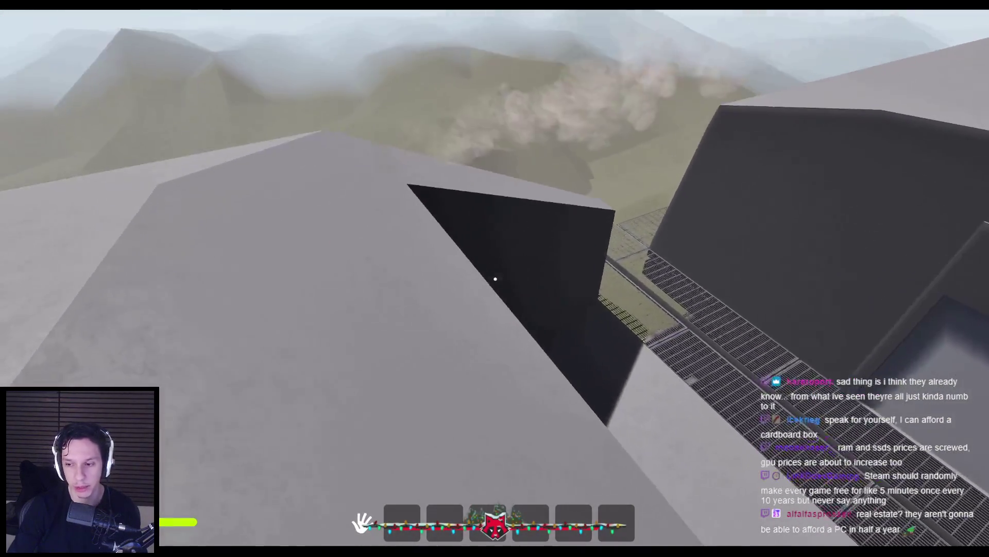
key(w)
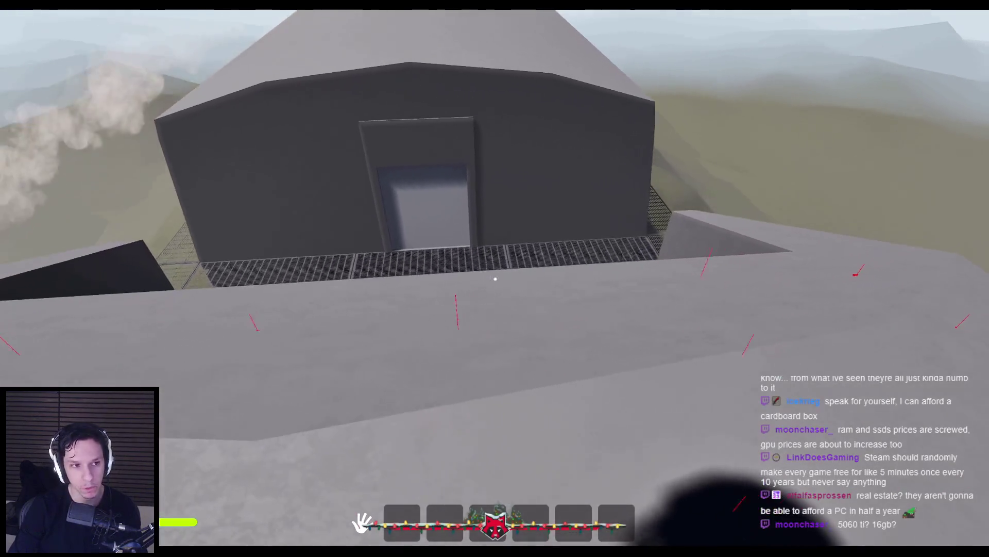
key(w)
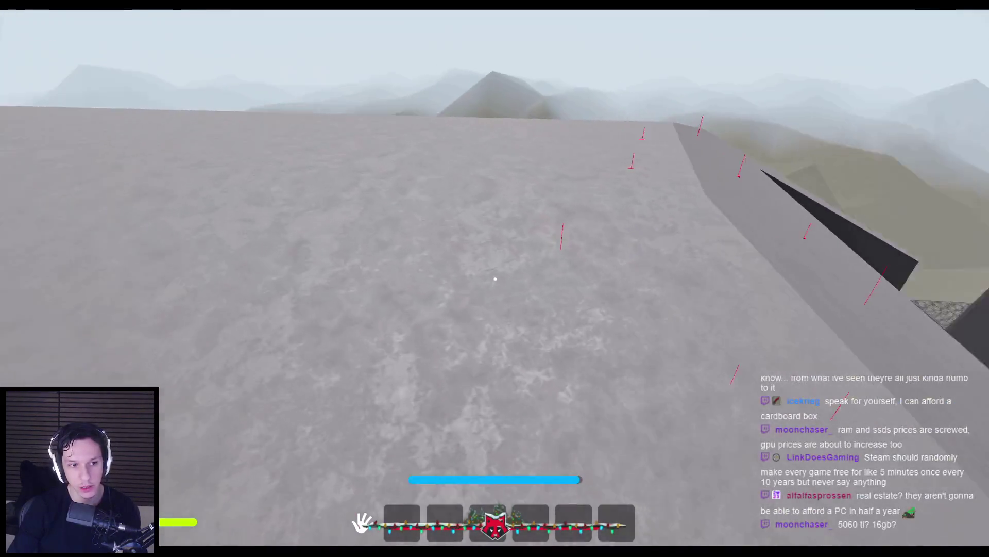
key(w)
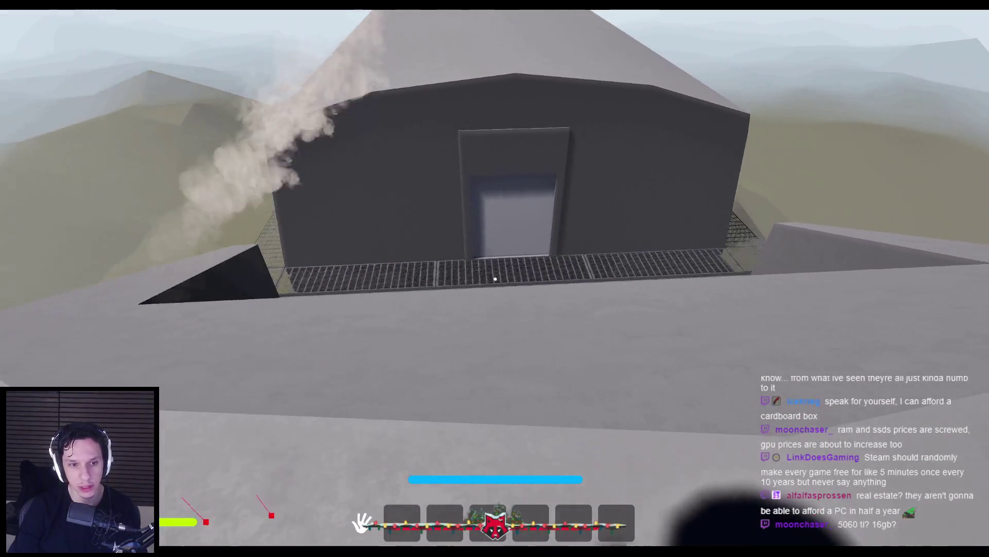
Step: Cross the ridge again and drop down past the wall toward the dark building's door
key(w)
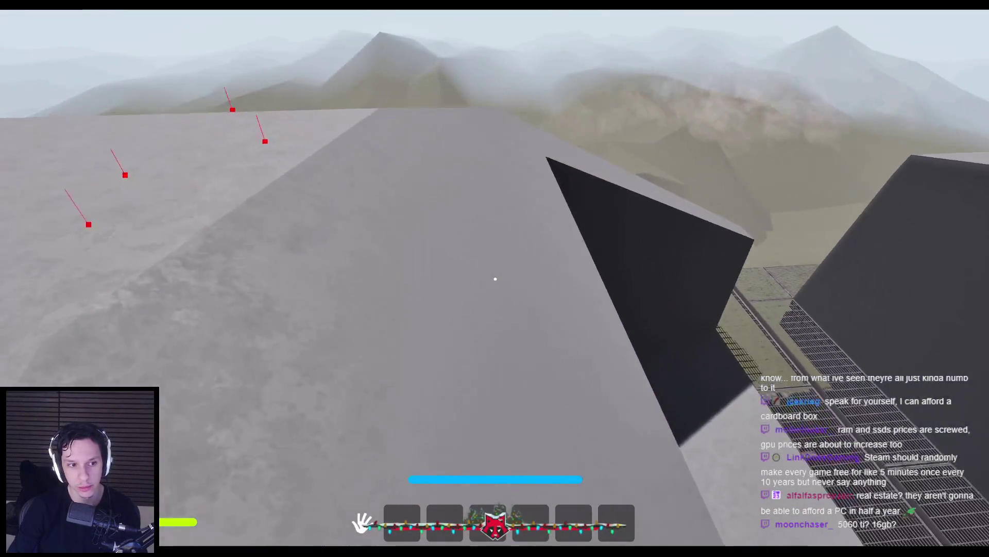
key(w)
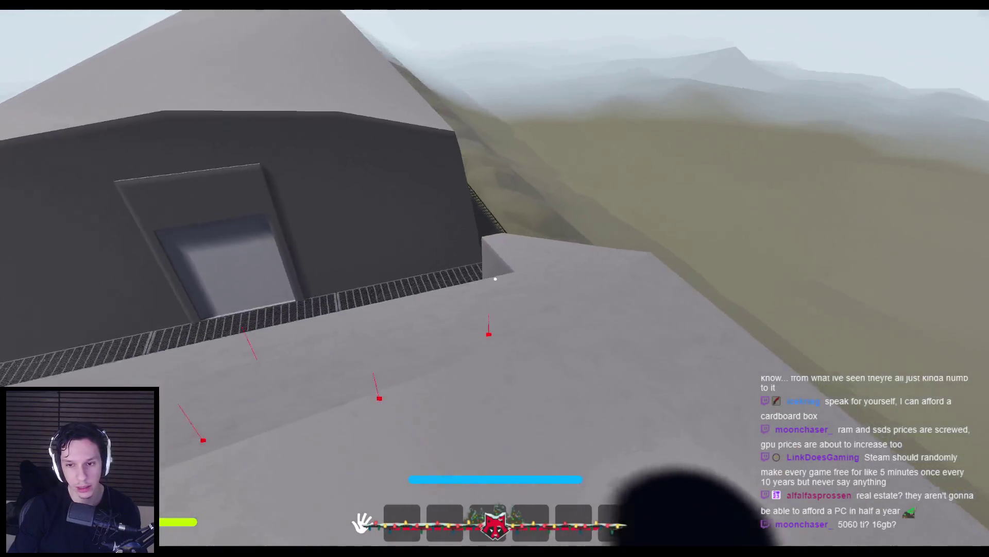
key(w)
key(w)
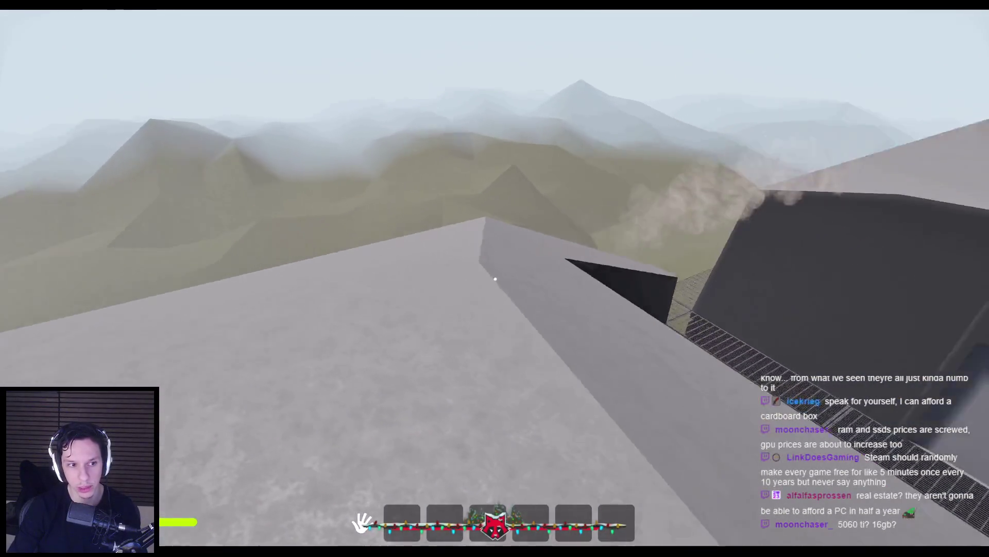
key(w)
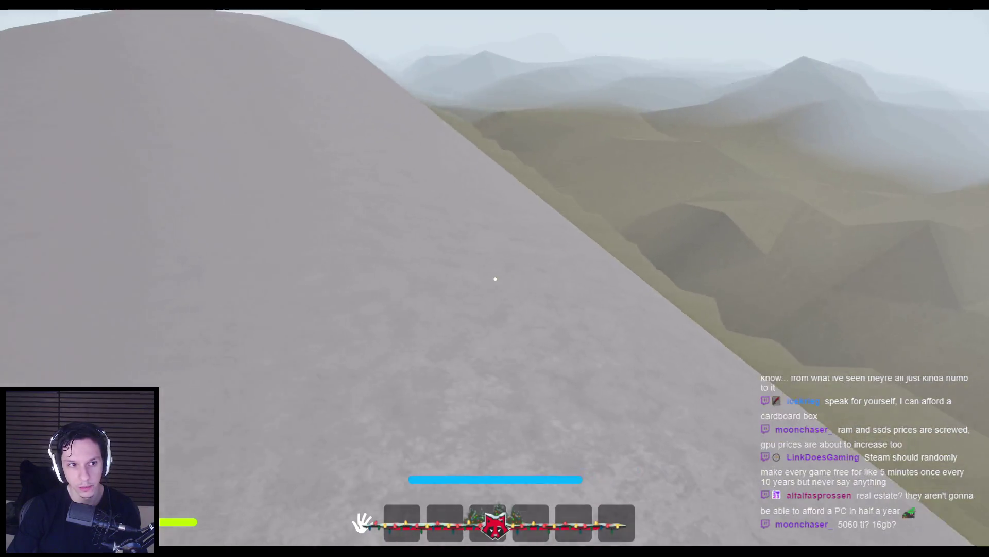
key(w)
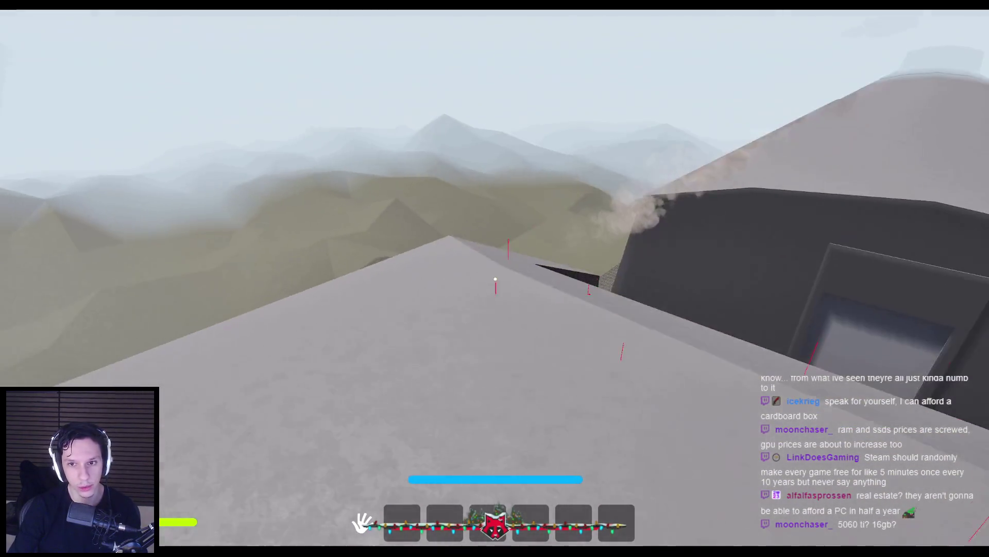
key(w)
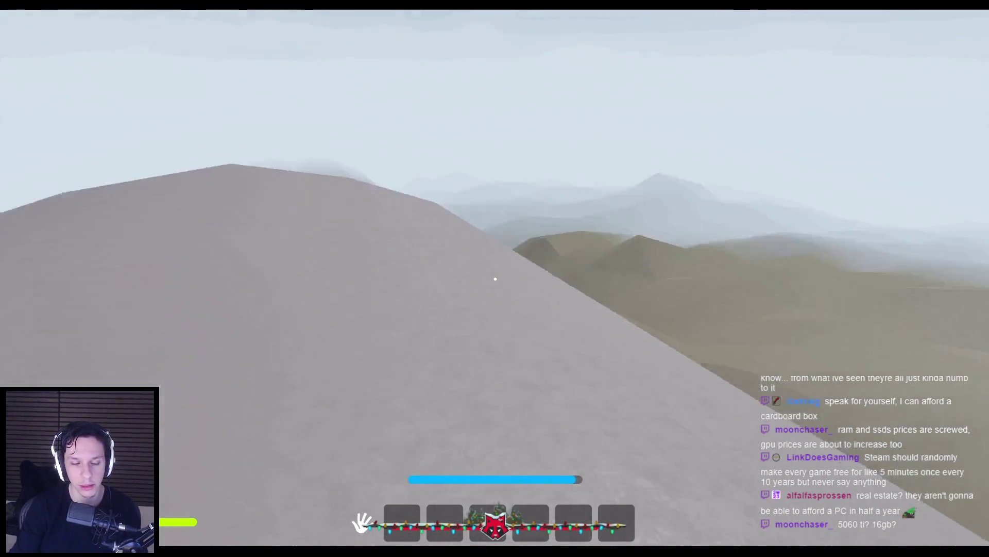
key(w)
key(w)
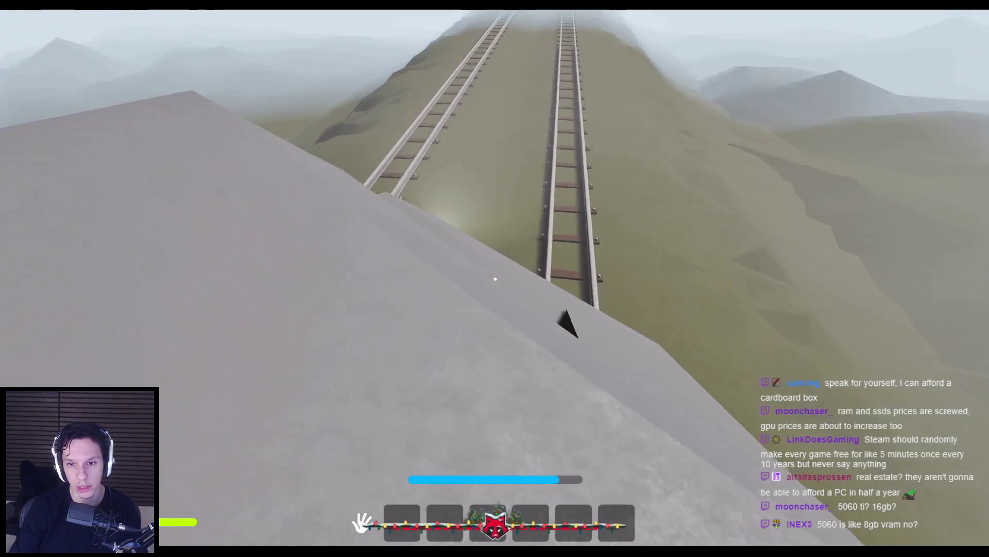
key(w)
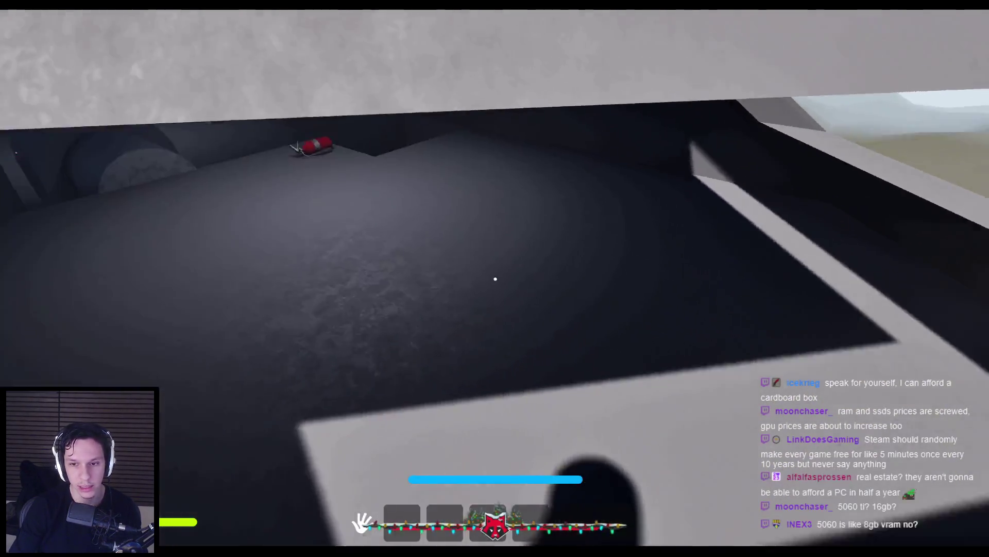
key(w)
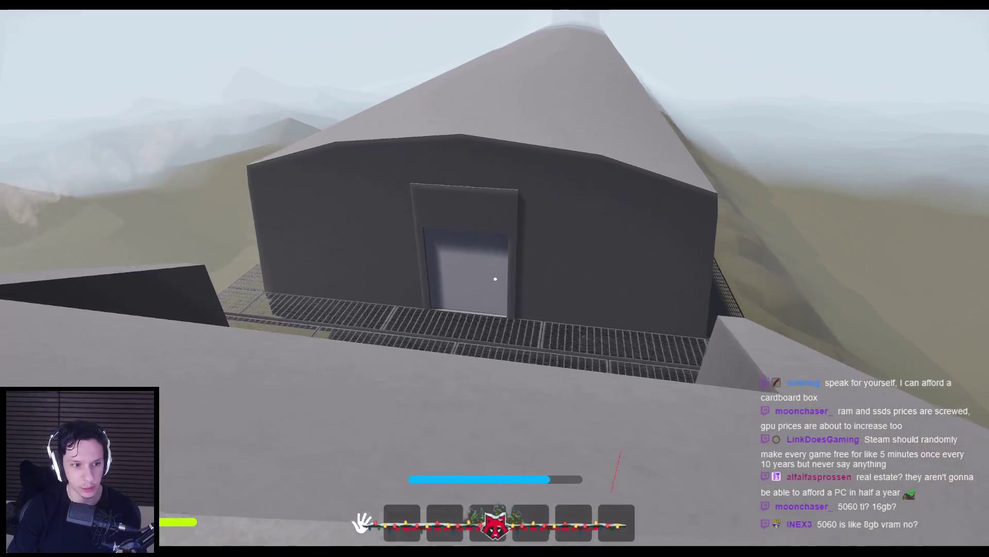
key(w)
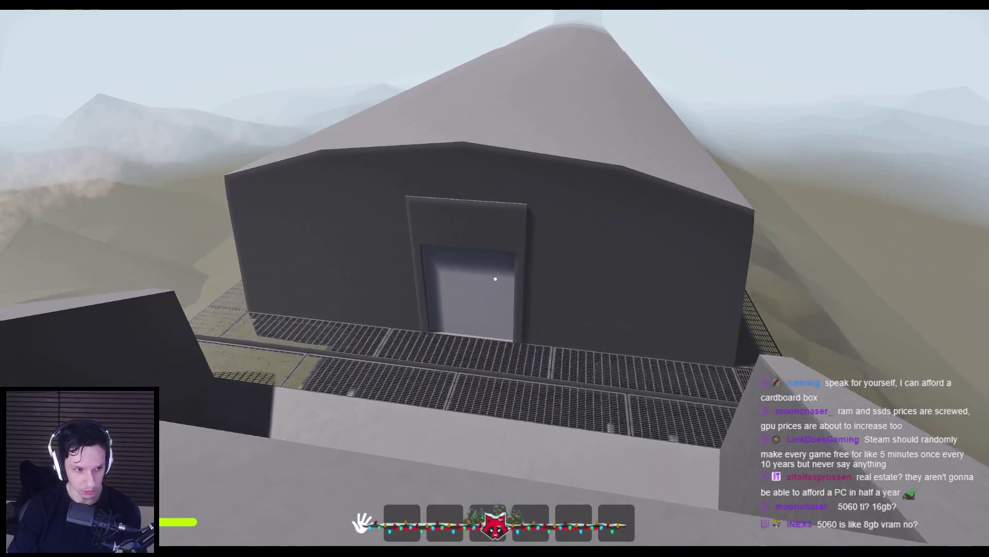
key(w)
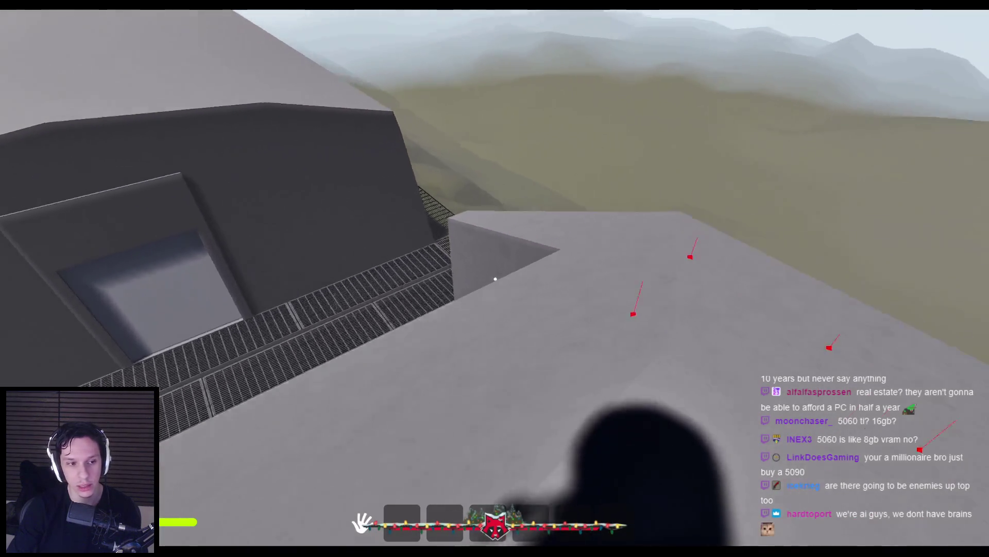
Step: Climb the grey slope to the dark building's door, then turn toward the foggy hills
key(shift)
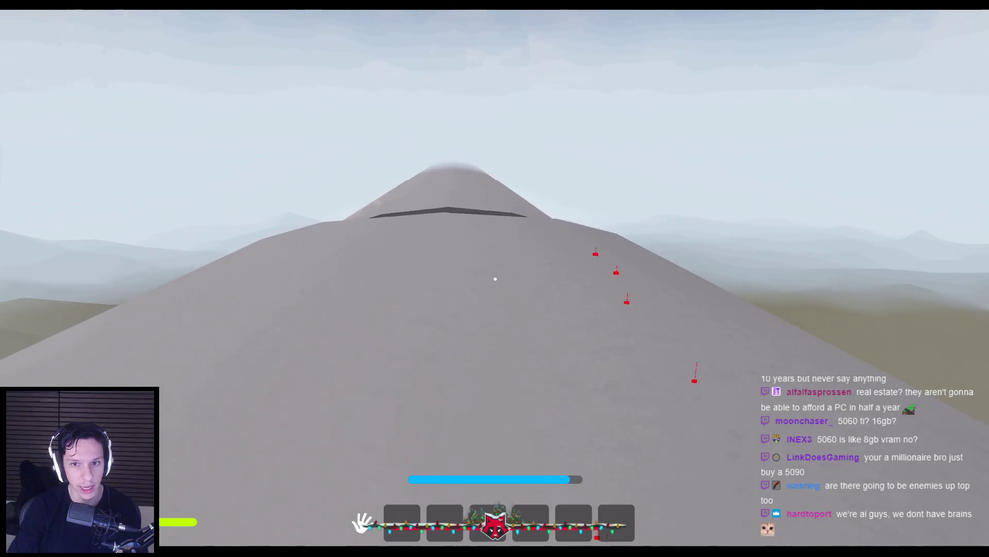
key(w)
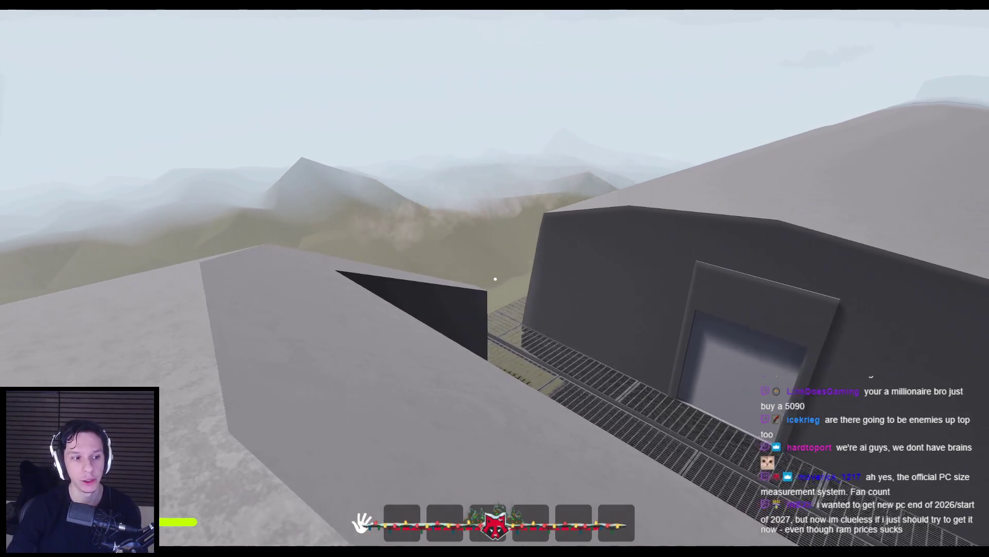
key(w)
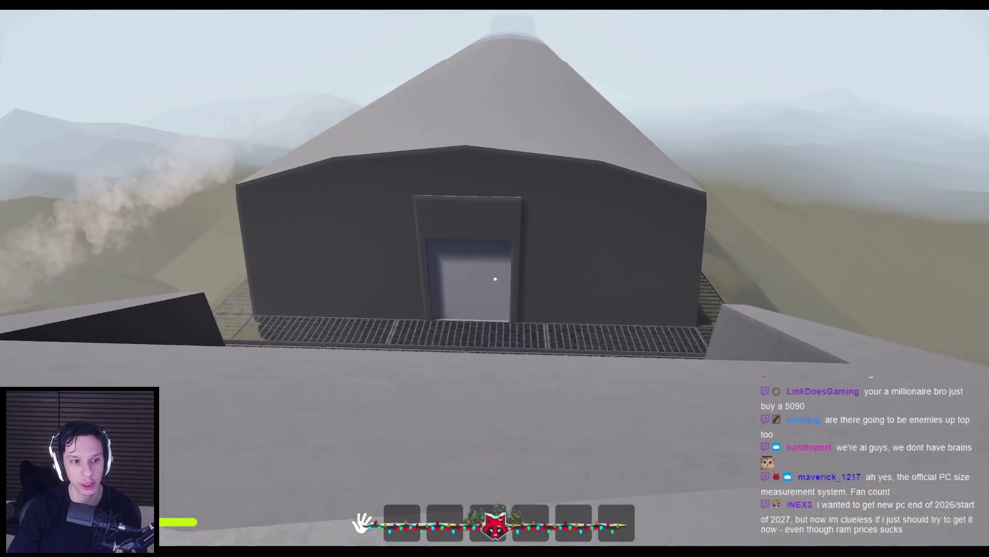
key(s)
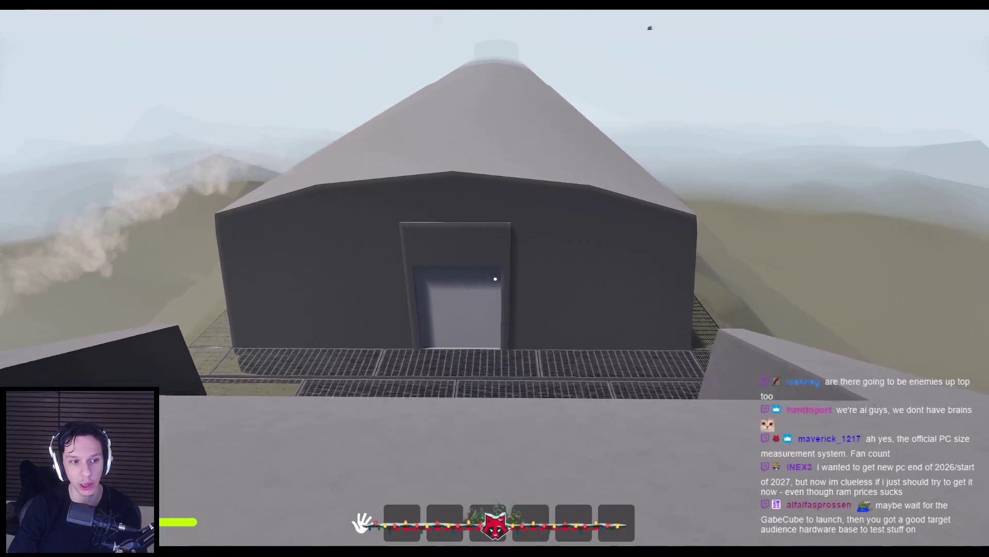
key(w)
key(s)
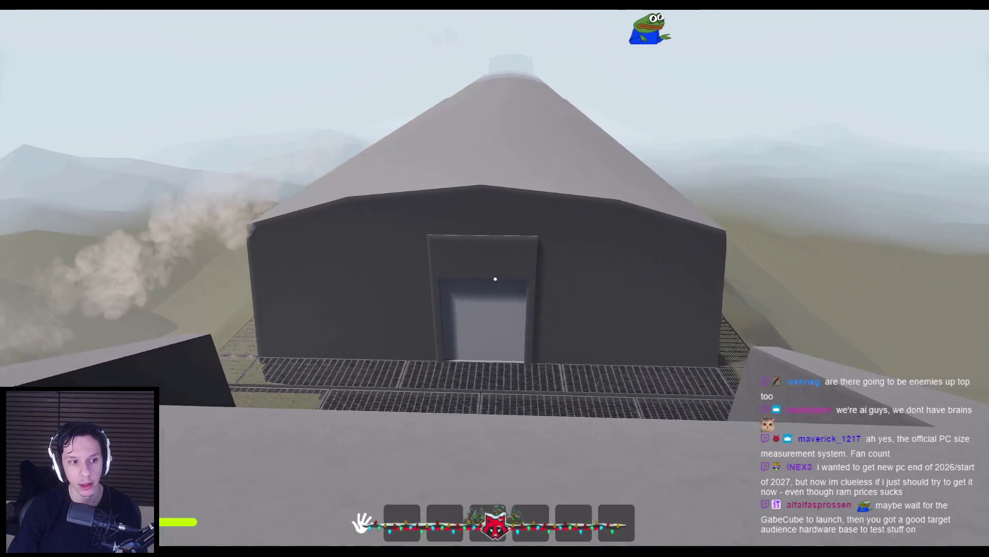
key(w)
key(w)
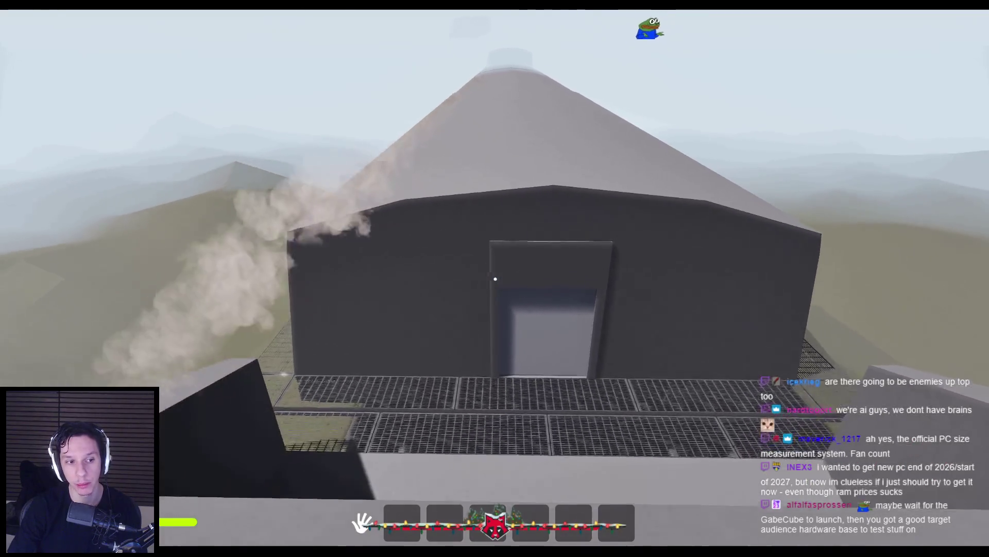
key(w)
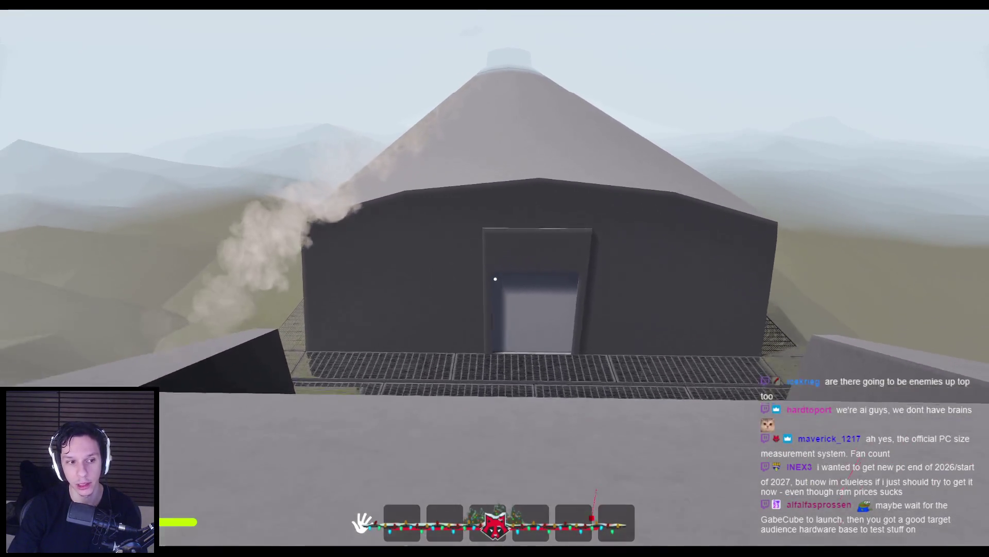
key(shift+w)
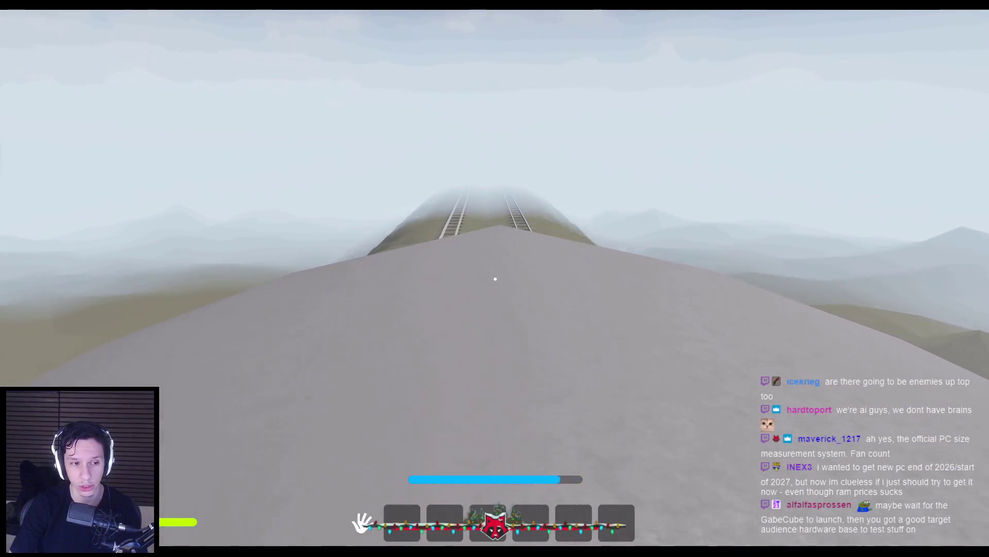
Step: Walk back and forth along the roof toward the tracks, then stop the playtest with Esc
key(w)
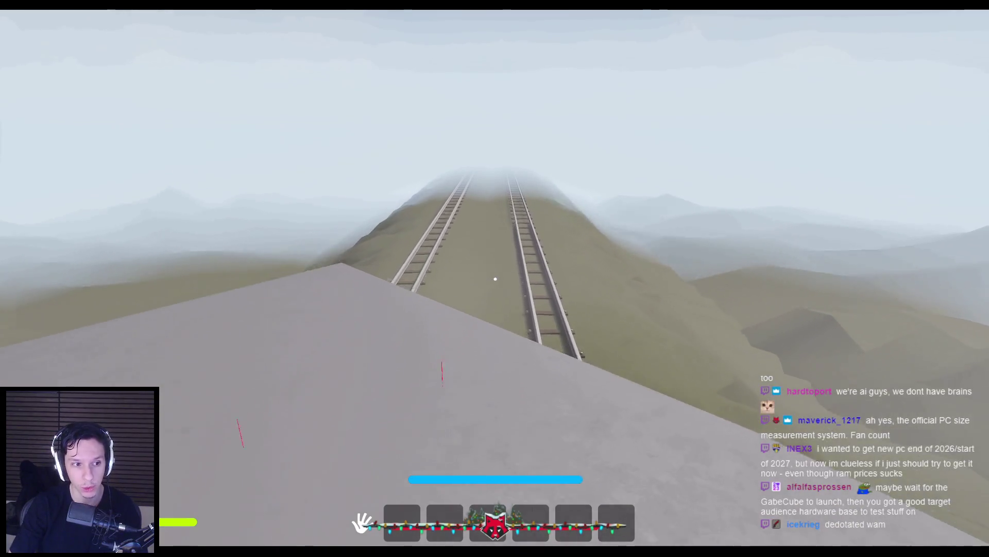
key(s)
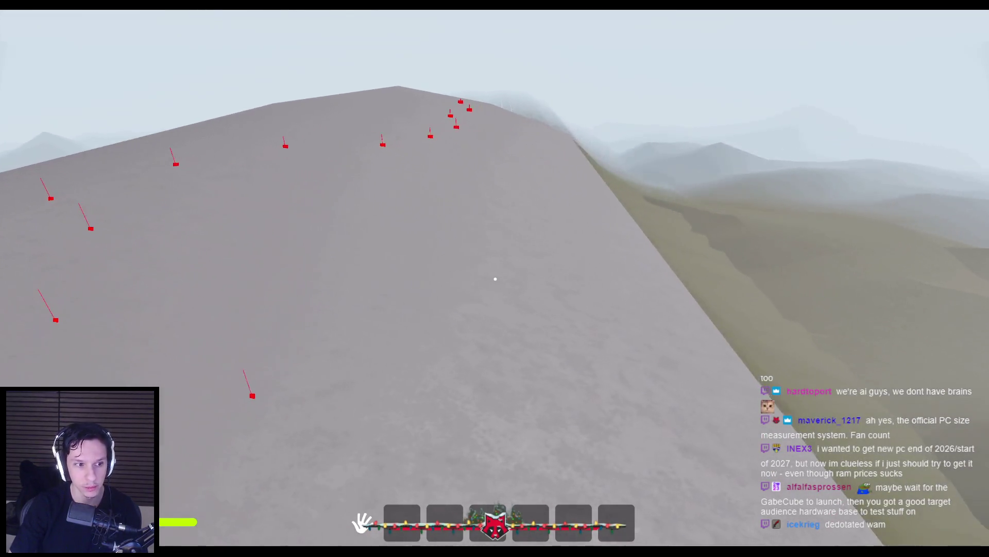
key(shift+w)
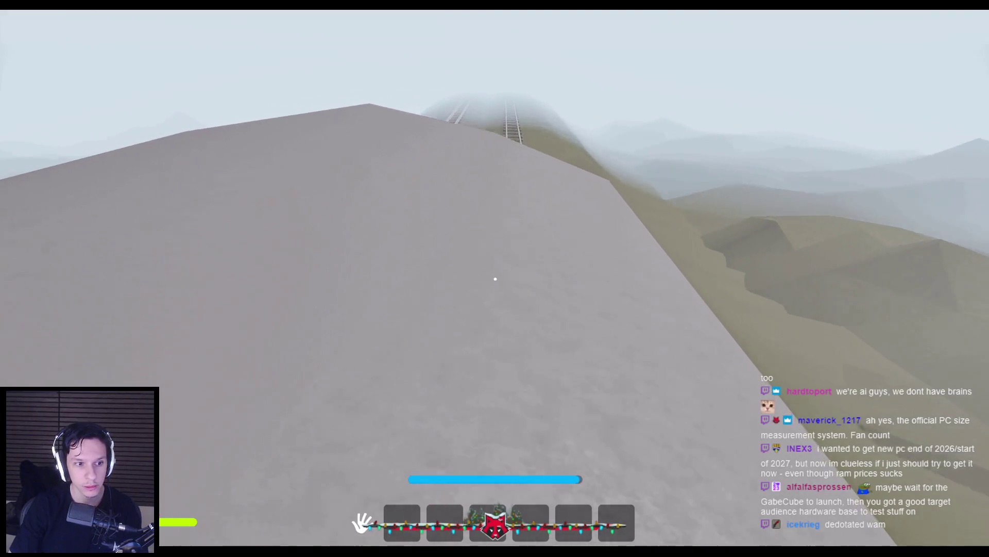
key(s)
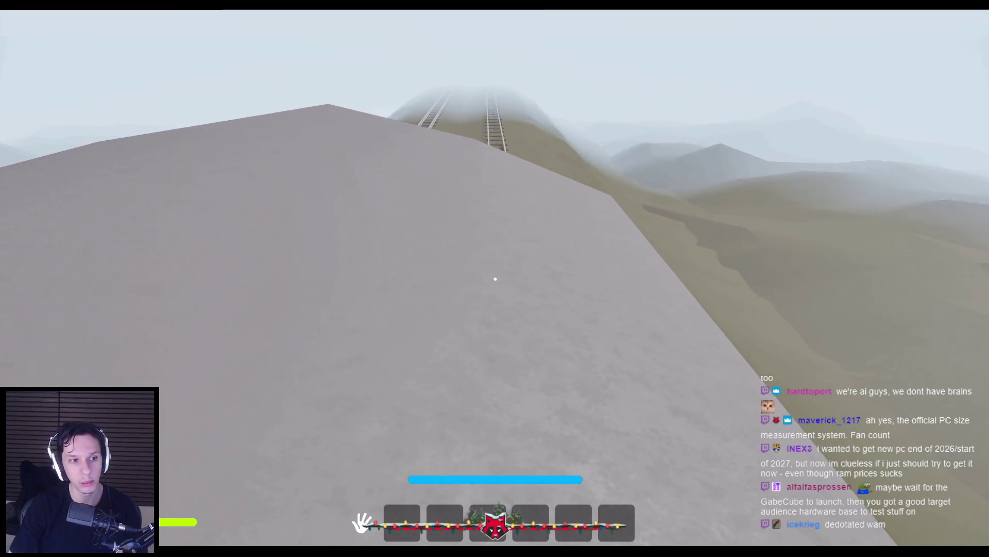
key(Escape)
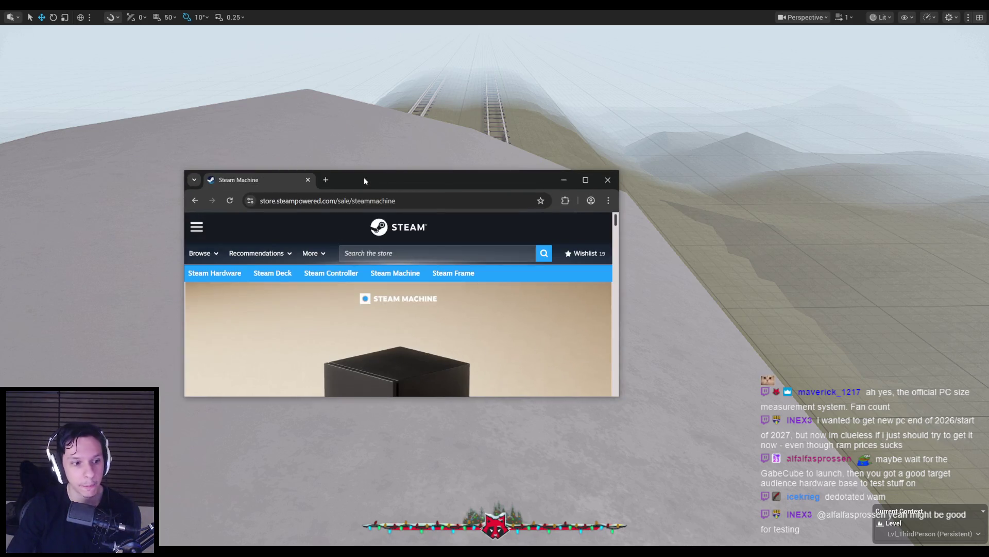
Step: Maximize the Steam Machine browser window and scroll down to its Tech Specs table
double_click(364, 178)
scroll(306, 299, down, 3)
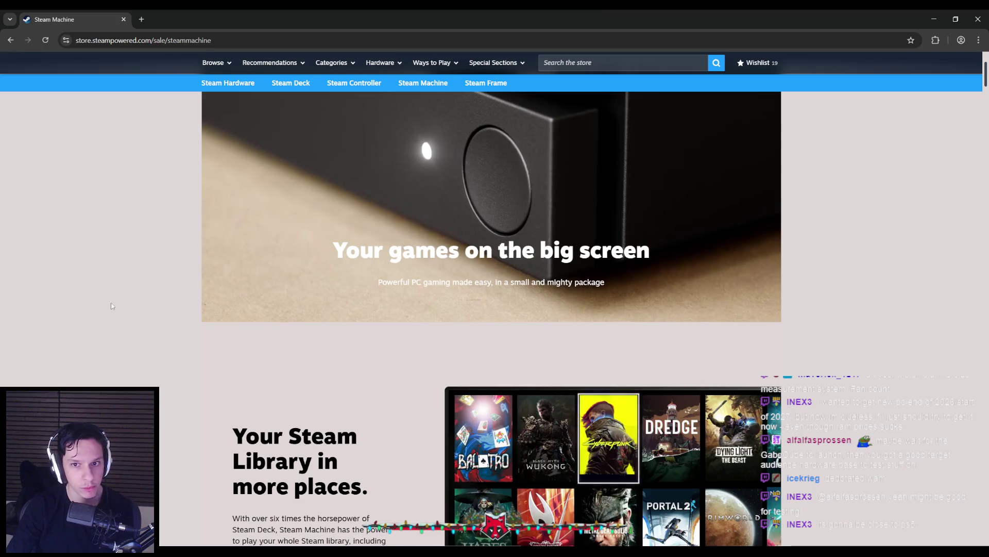
scroll(163, 301, down, 10)
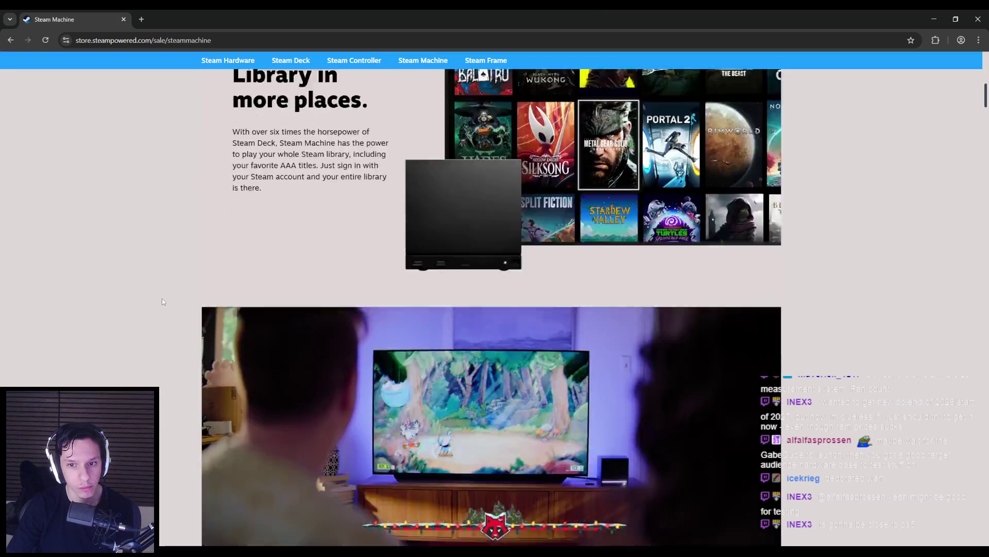
scroll(163, 302, down, 10)
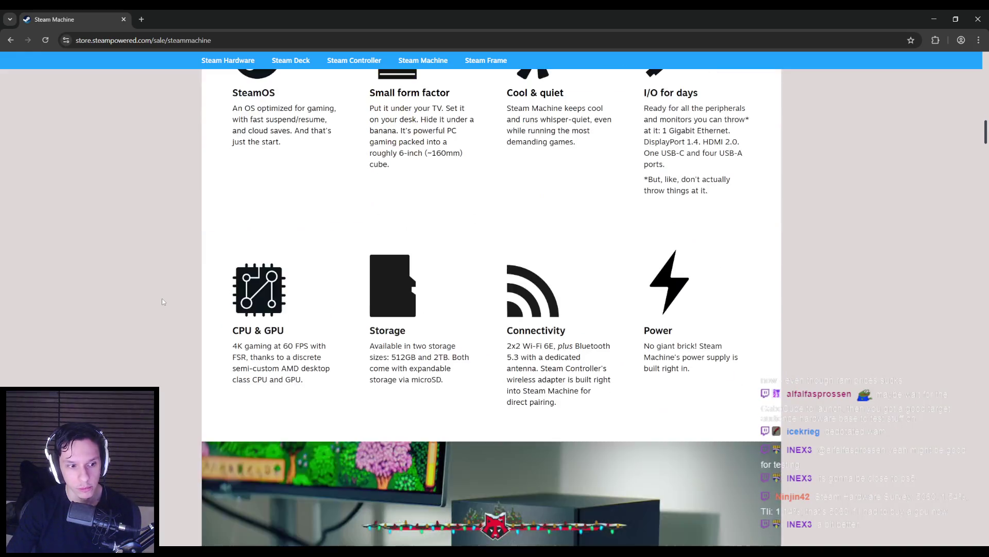
scroll(161, 301, down, 8)
scroll(162, 300, up, 6)
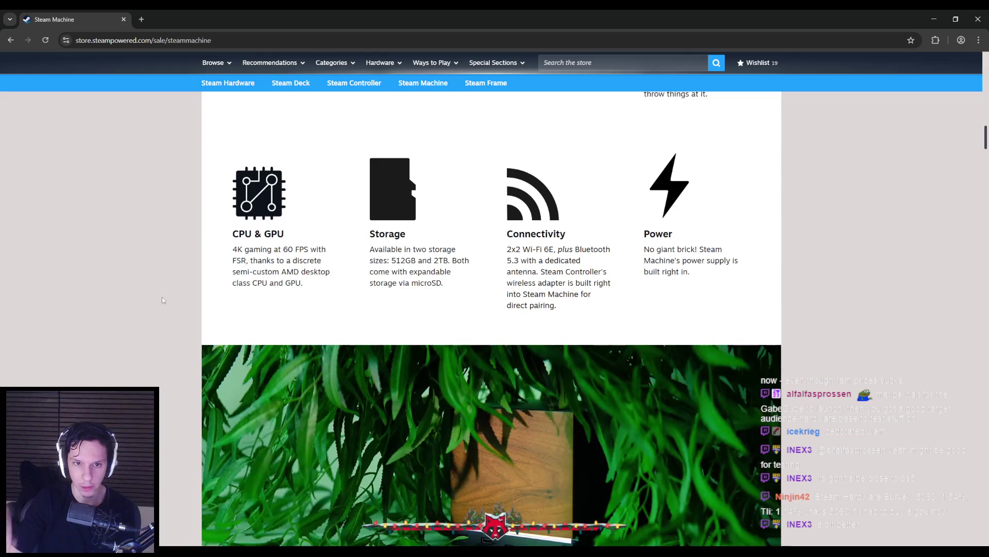
scroll(186, 315, down, 5)
scroll(187, 315, down, 18)
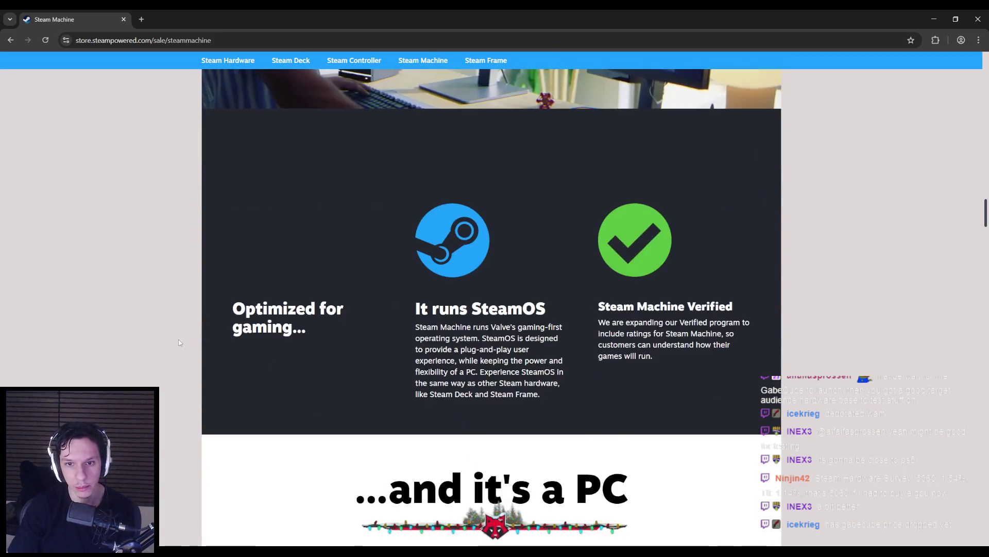
scroll(175, 325, down, 20)
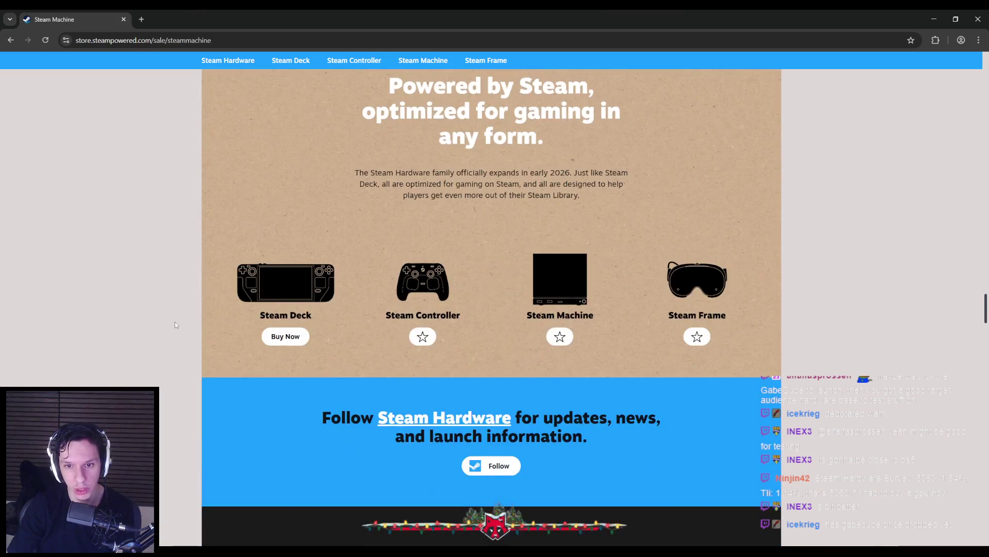
scroll(174, 325, down, 8)
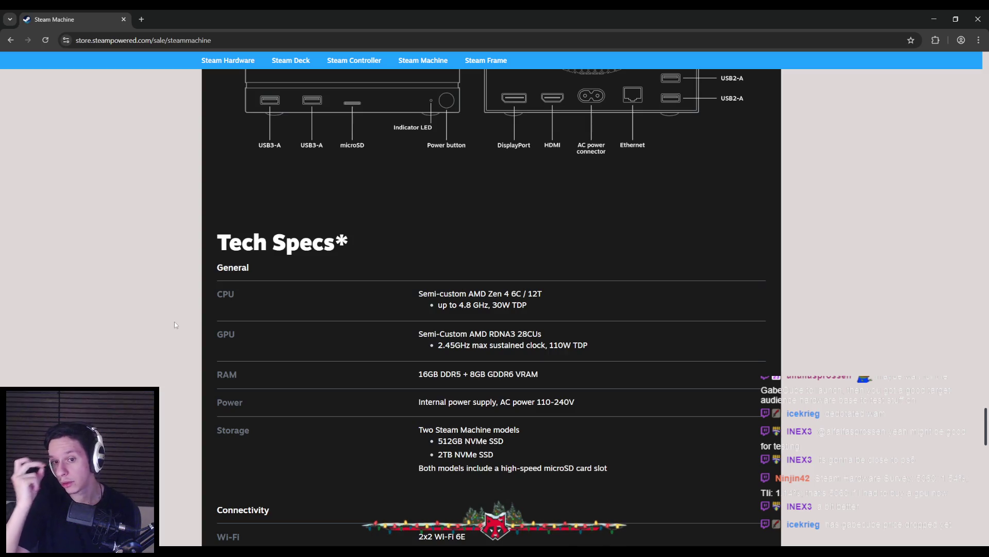
scroll(452, 332, down, 1)
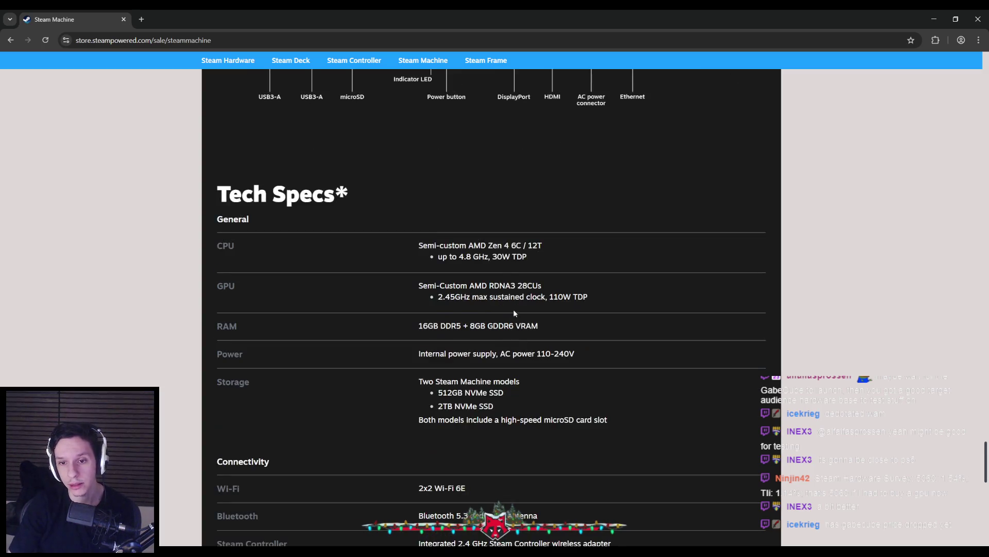
Step: Highlight the GPU spec 'Semi-Custom AMD RDNA3 28CUs', then clear the selection
drag(412, 290, 543, 290)
click(552, 290)
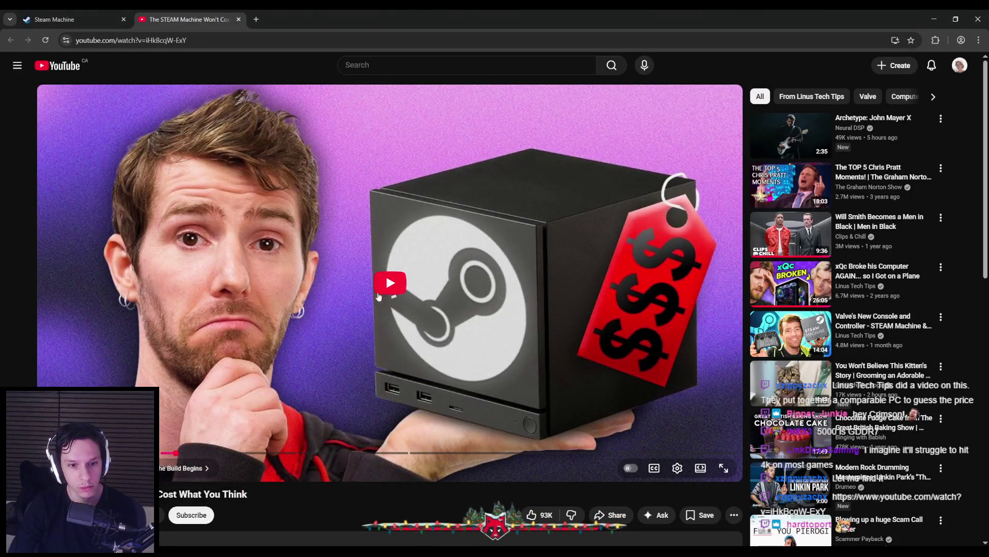
Step: Scrub the video to 4:01, play and pause it, and expand the full description
drag(175, 452, 177, 454)
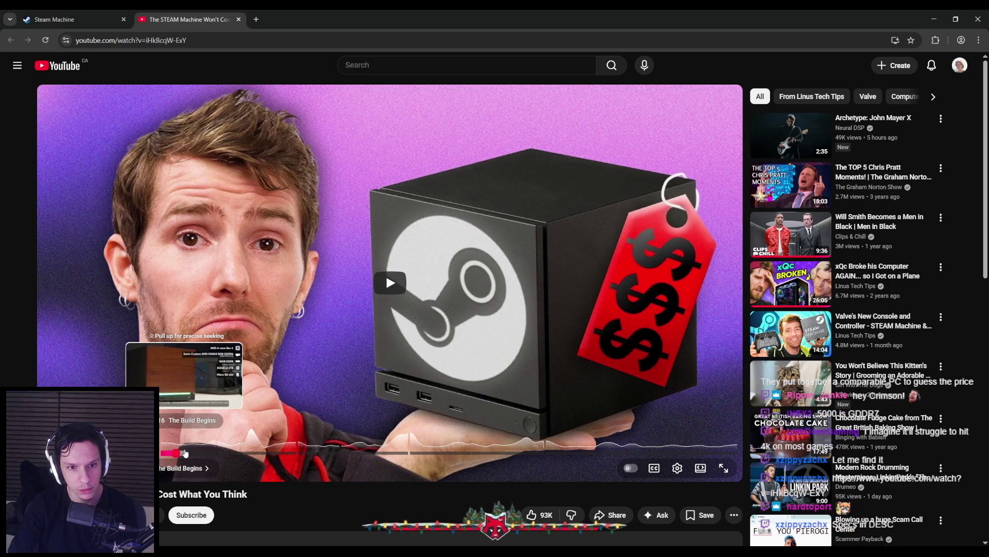
click(388, 276)
scroll(199, 214, down, 3)
click(198, 213)
scroll(48, 218, down, 2)
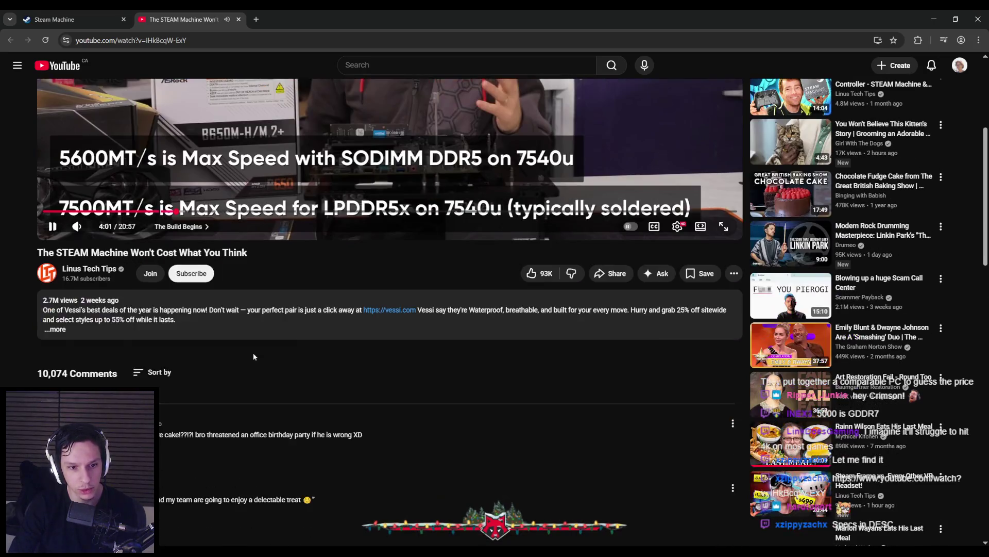
click(48, 218)
Step: Highlight the CPU, motherboard and RX 6600 GPU lines in the description's parts list
scroll(52, 278, down, 2)
scroll(57, 337, down, 1)
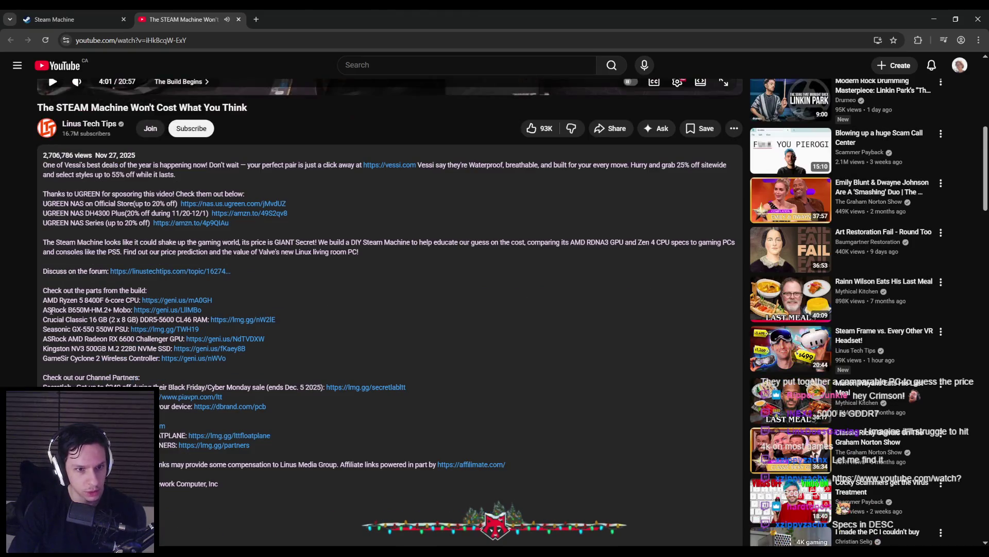
mouse_move(44, 300)
mouse_down()
mouse_move(102, 298)
mouse_move(89, 309)
mouse_up()
click(108, 299)
click(89, 310)
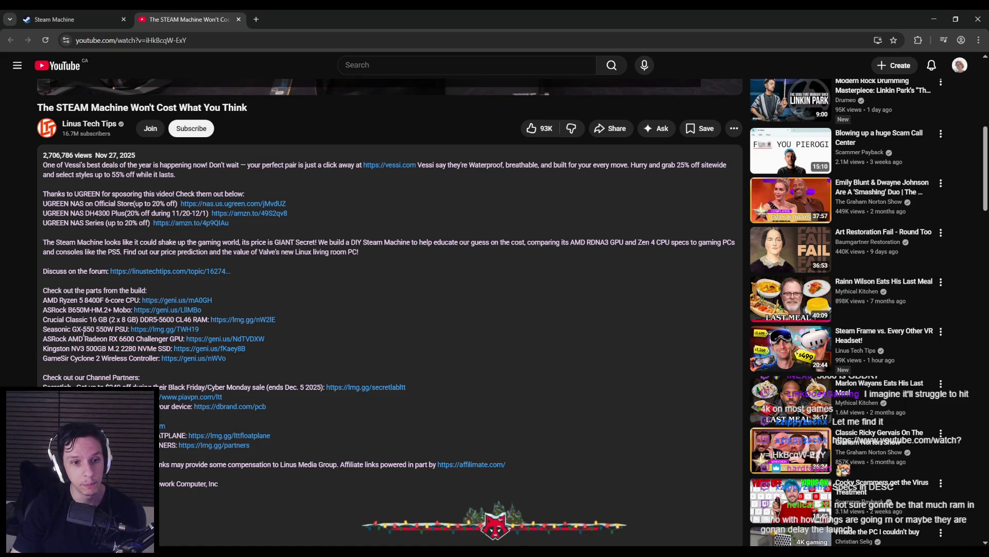
mouse_move(69, 340)
mouse_down()
mouse_move(155, 338)
mouse_move(56, 339)
mouse_up()
click(136, 339)
click(52, 339)
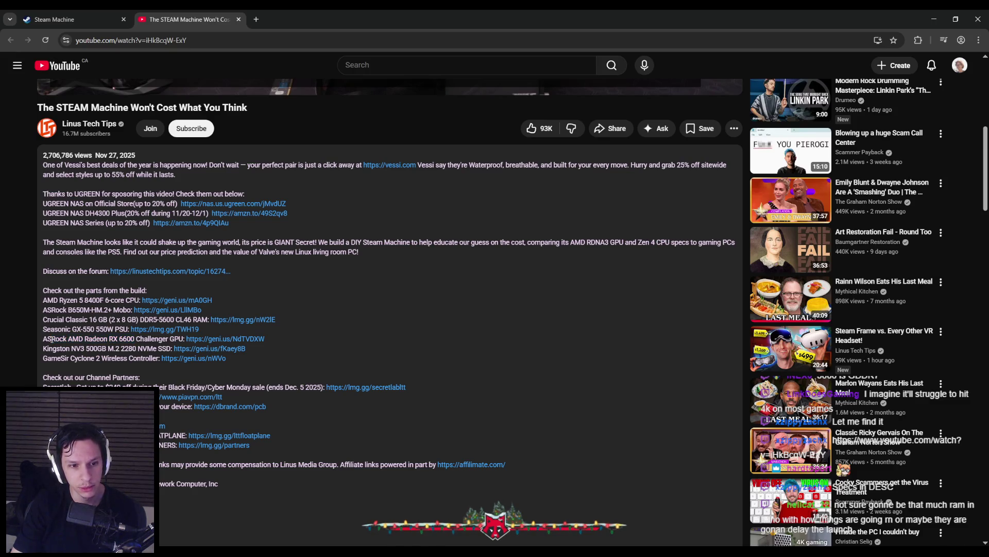
Step: Scroll back up the video page and close the YouTube tab
scroll(33, 338, down, 2)
scroll(33, 338, up, 5)
scroll(33, 337, down, 1)
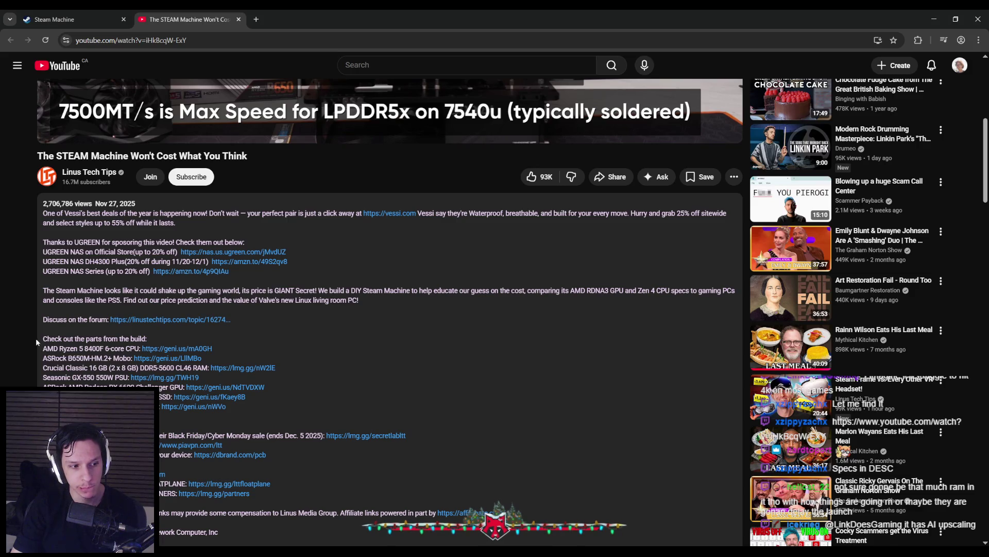
scroll(36, 338, up, 5)
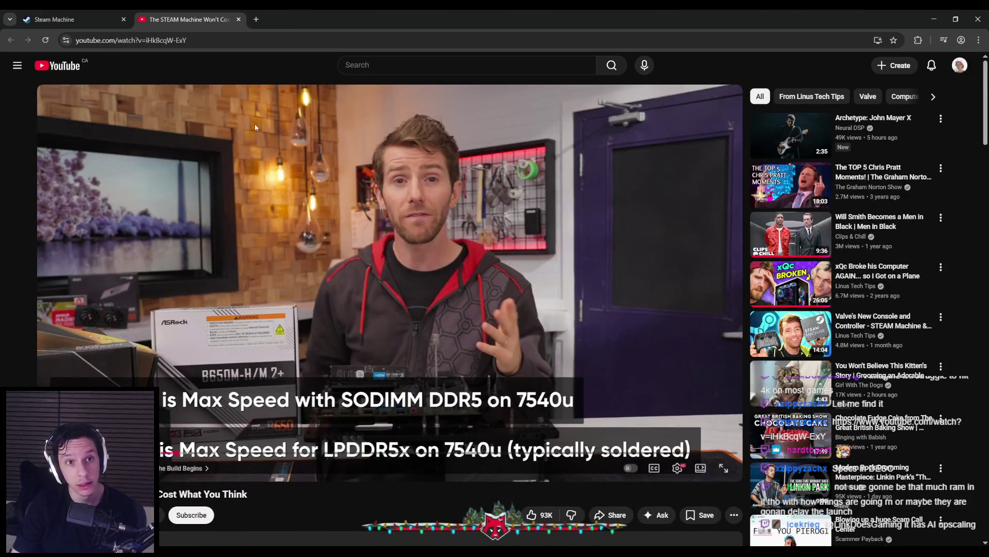
middle_click(208, 8)
Step: Scroll the Steam Machine store page up and down to the Tech Specs section
scroll(102, 307, down, 10)
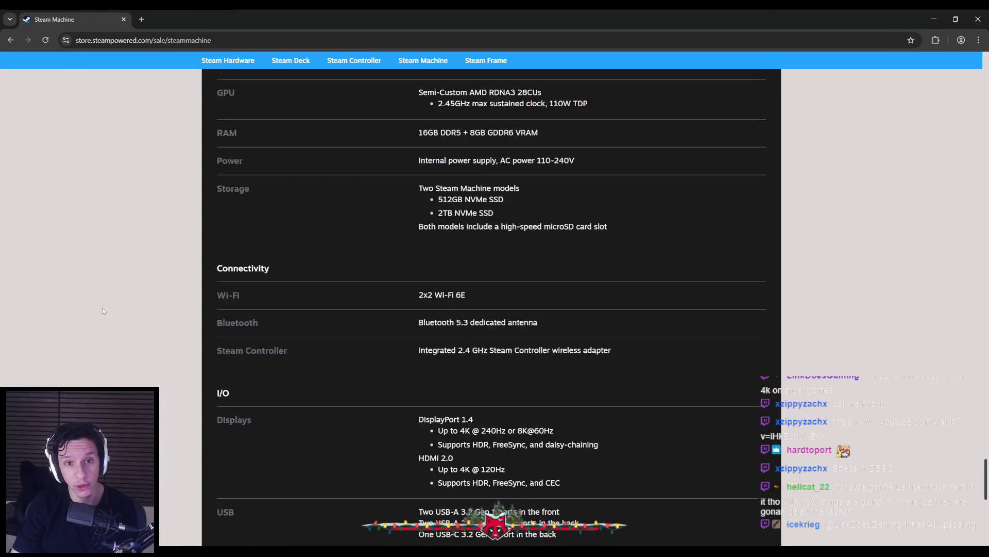
scroll(89, 312, up, 3)
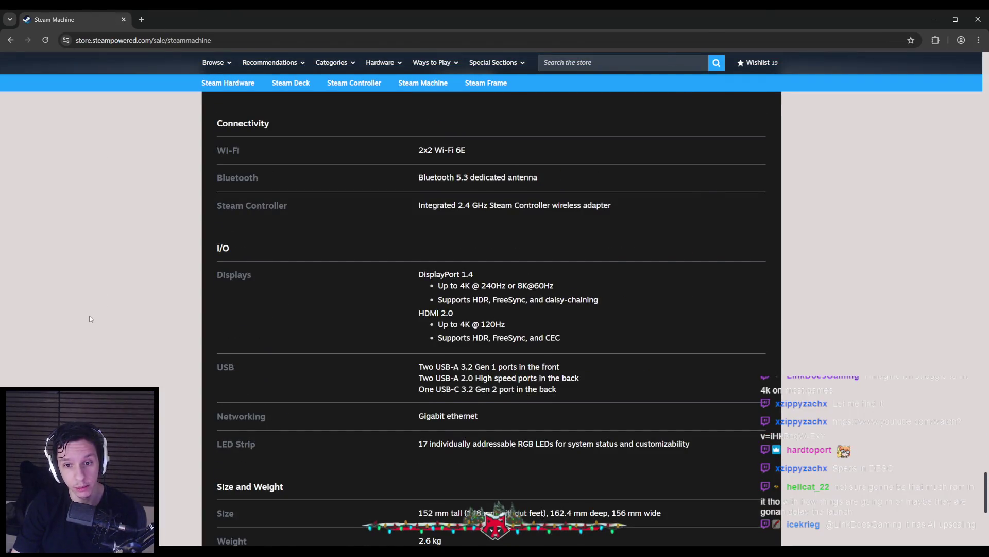
scroll(89, 318, up, 1)
scroll(106, 318, down, 5)
scroll(106, 318, down, 2)
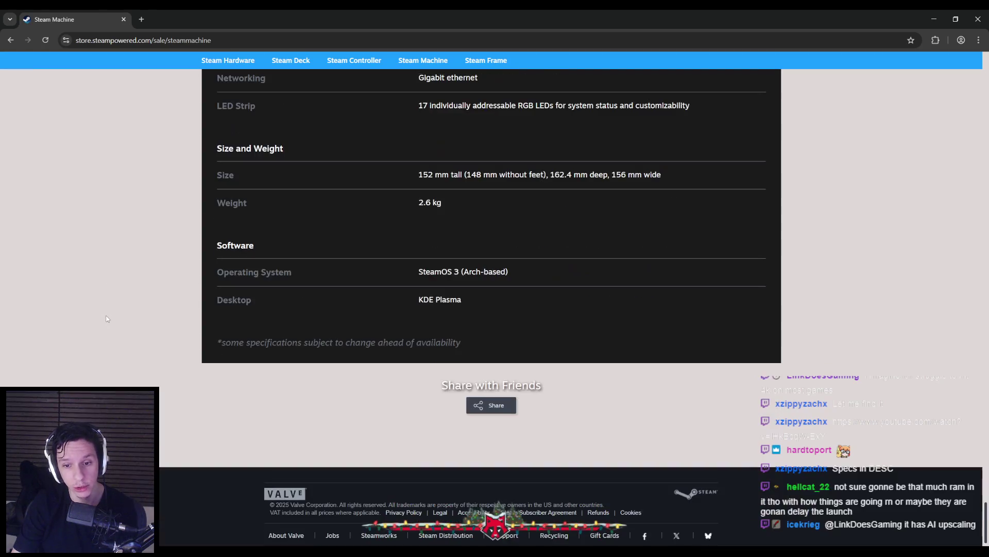
scroll(112, 317, up, 15)
scroll(114, 320, up, 15)
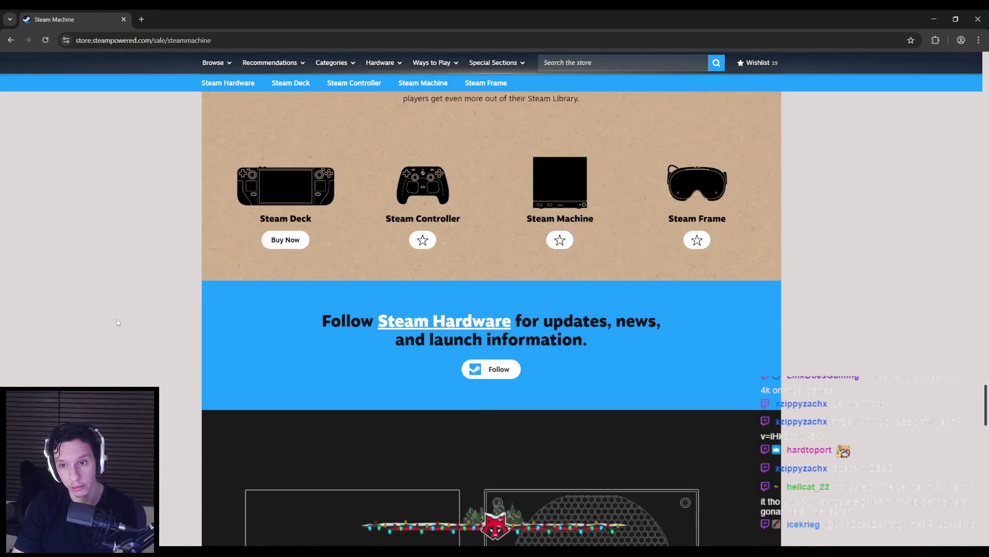
scroll(118, 317, up, 15)
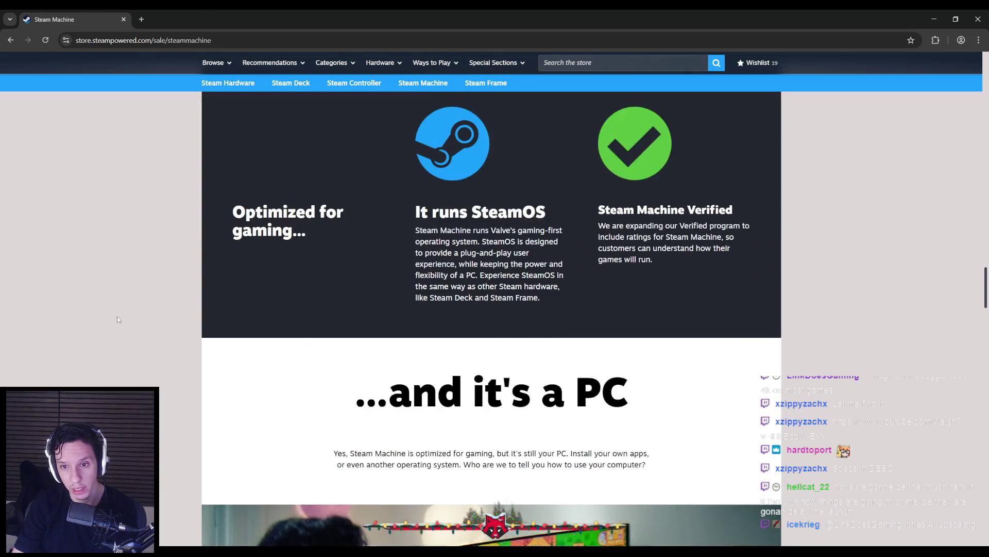
scroll(127, 296, down, 15)
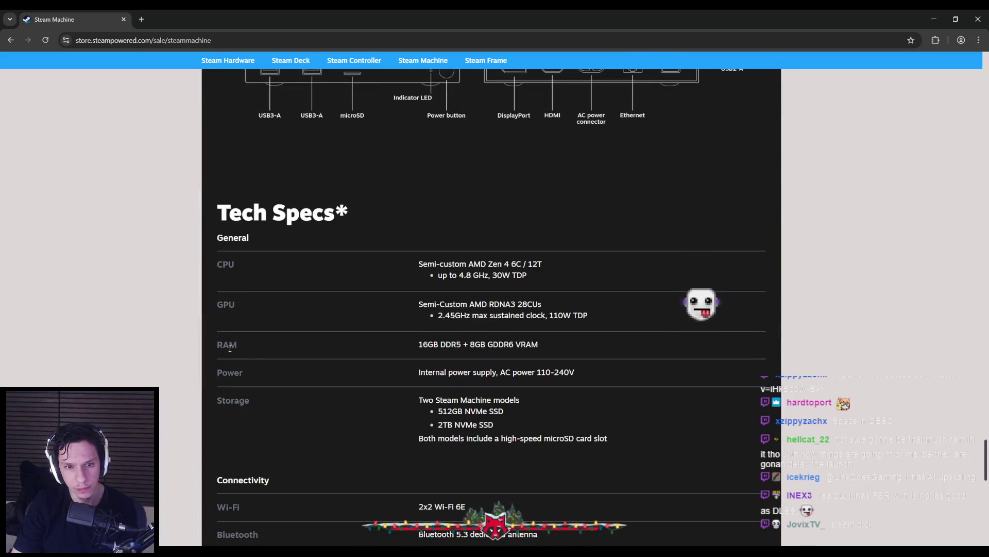
Step: Highlight the 16GB DDR5 + 8GB GDDR6 VRAM spec, then return to the Unreal Editor
drag(418, 347, 549, 347)
click(387, 327)
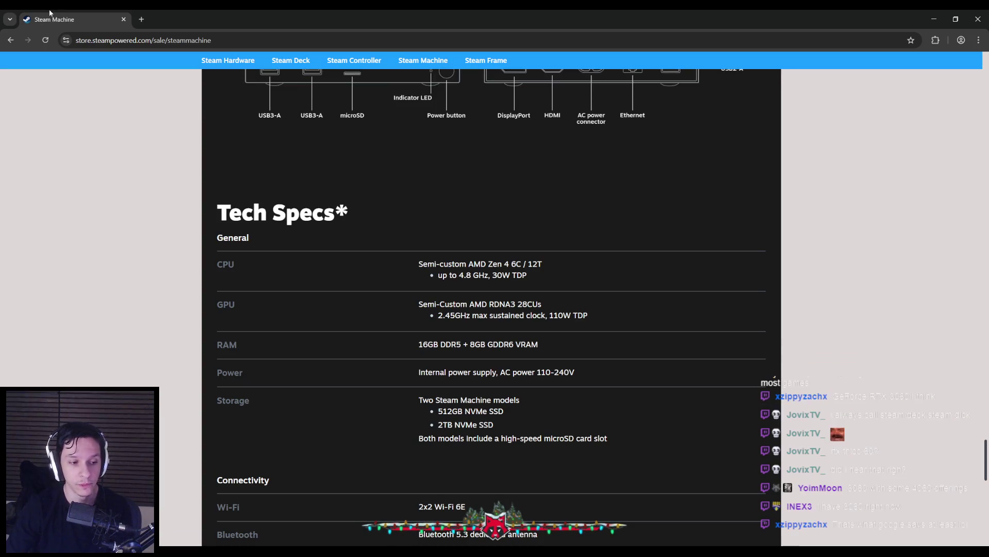
key(alt+Tab)
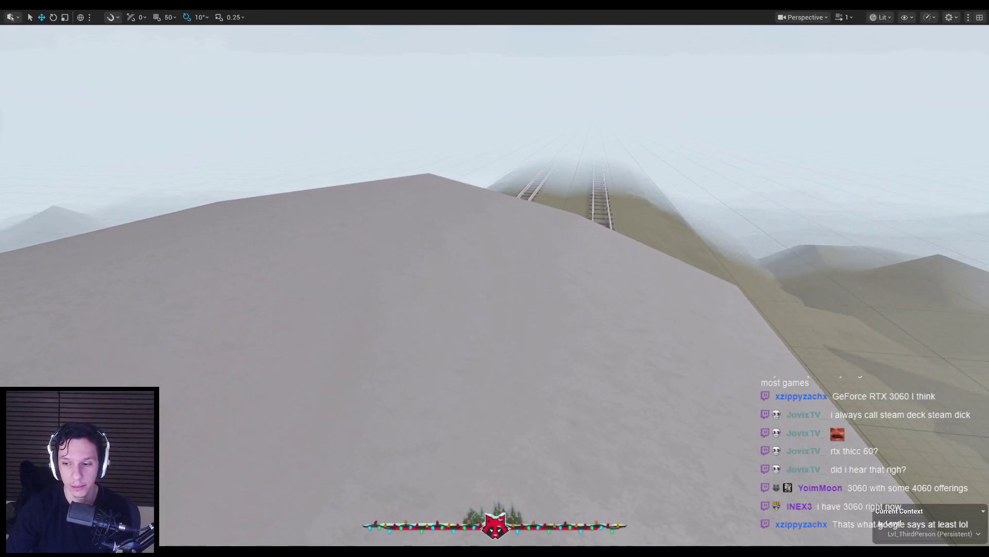
Step: Look around the foggy slab, rails and sky in the immersive viewport
key(alt+Tab)
key(alt+Tab)
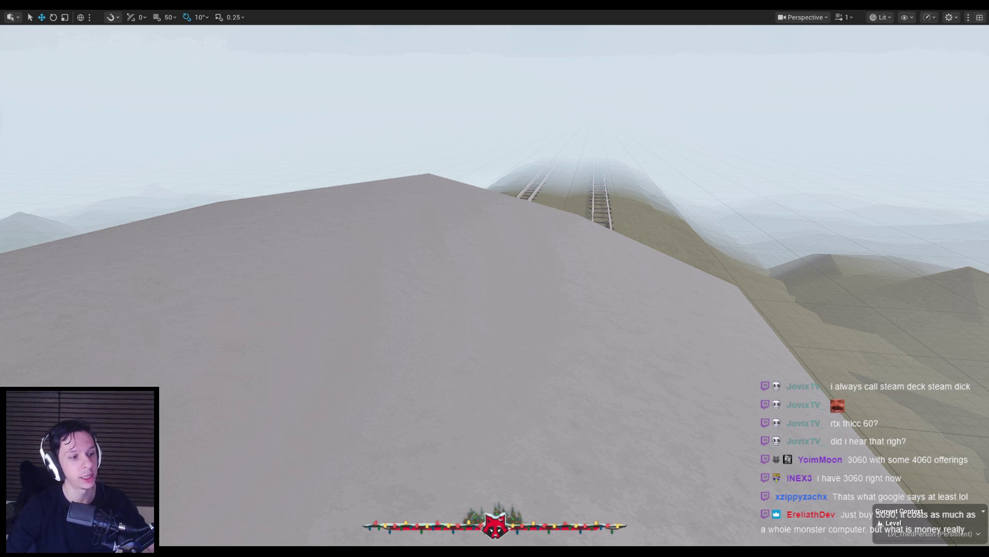
drag(337, 271, 343, 276)
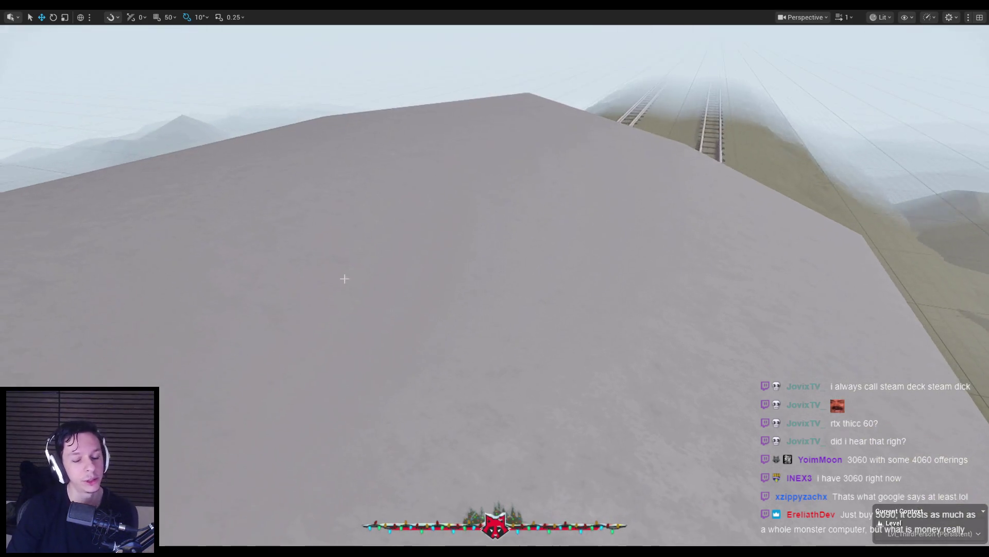
drag(297, 471, 288, 469)
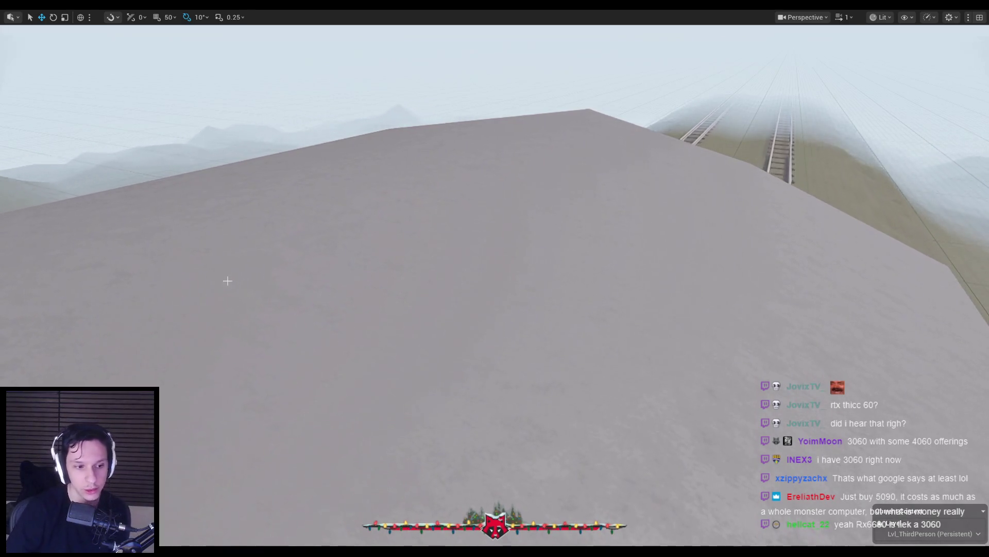
drag(177, 293, 287, 272)
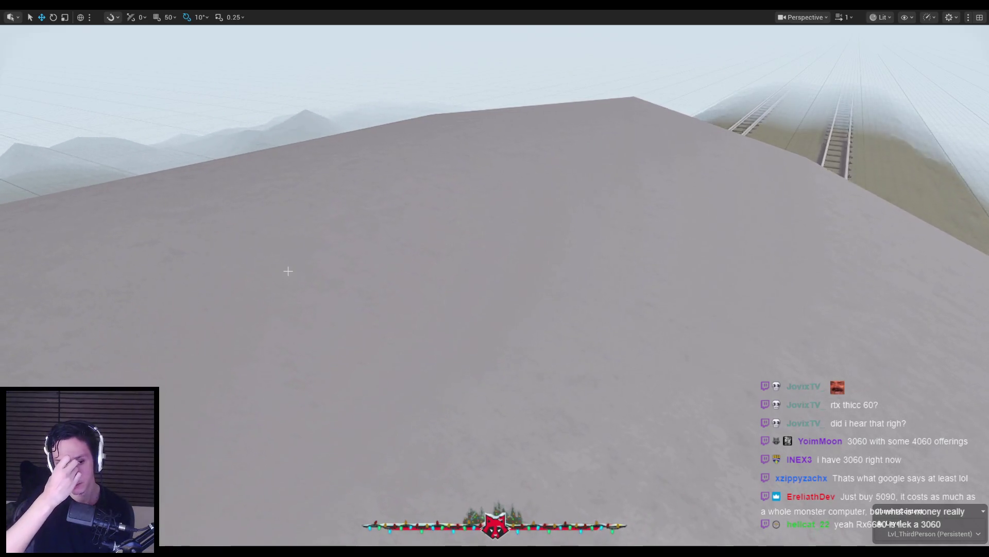
drag(288, 271, 288, 216)
drag(269, 289, 330, 276)
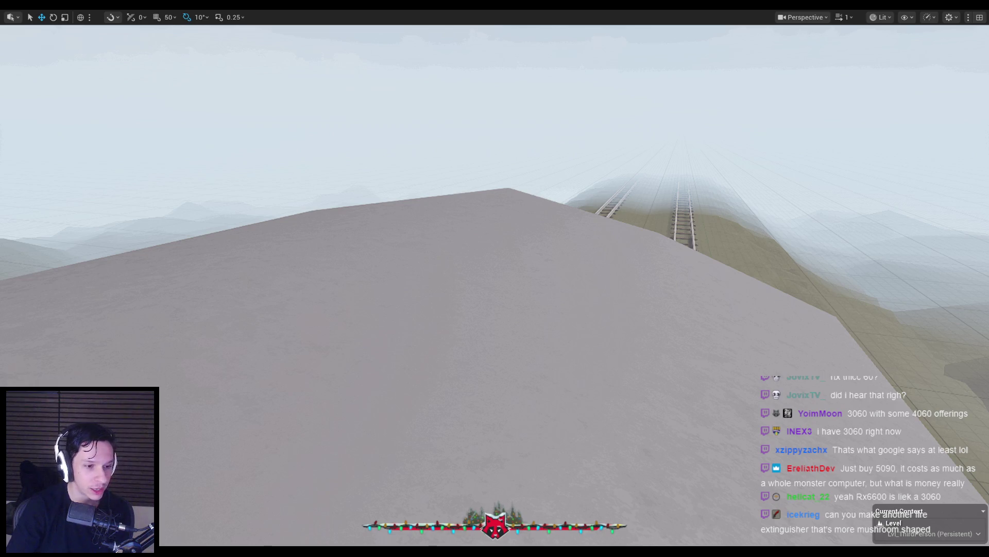
Step: Turn the view along the peak and ridge, then leave immersive mode with F11
drag(225, 270, 239, 276)
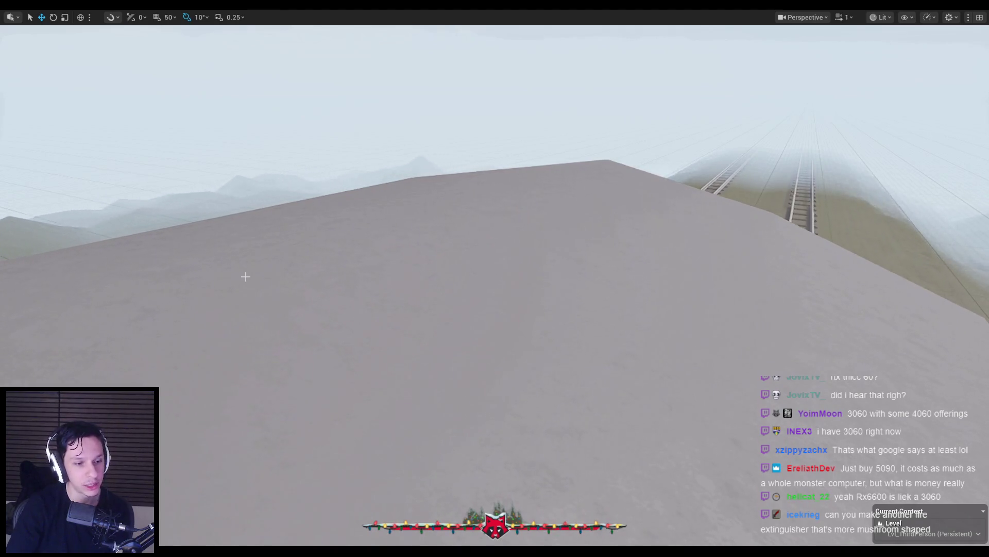
drag(245, 277, 207, 277)
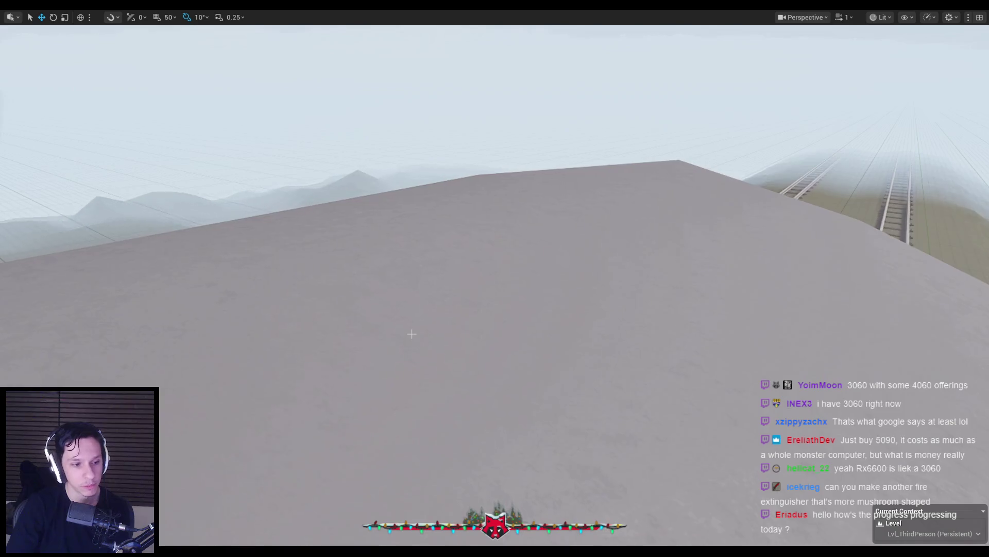
key(F11)
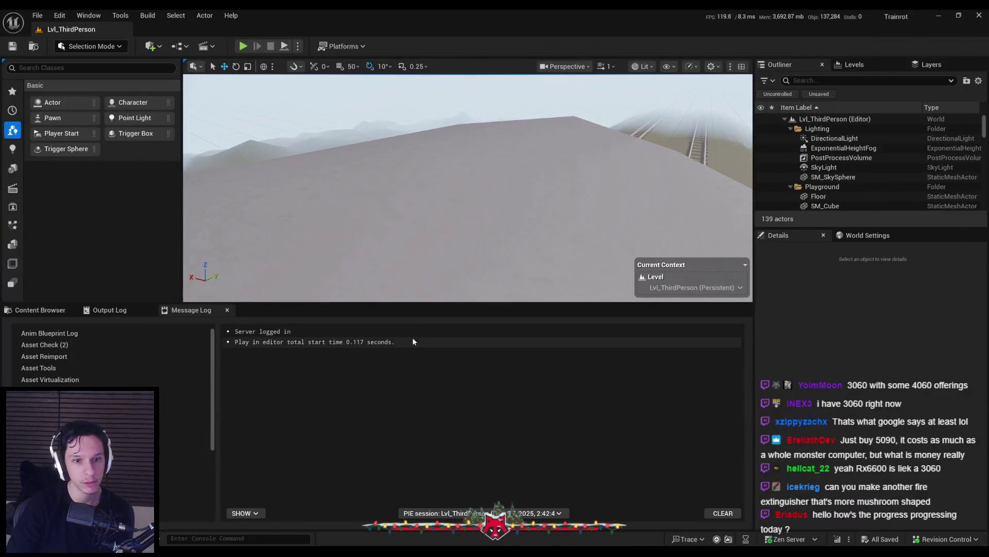
Step: Show the Content Browser and navigate up to the 0_Core folder listing
click(43, 311)
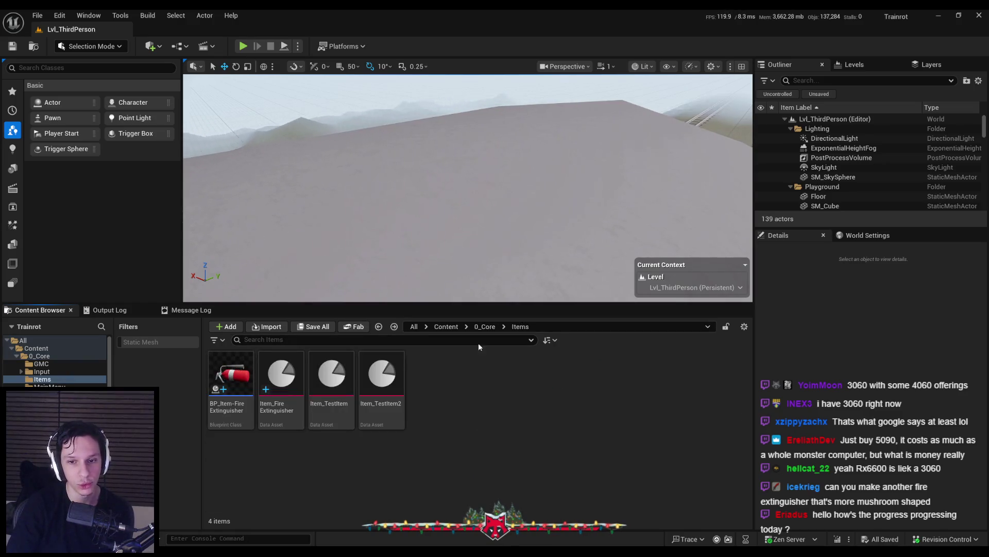
click(485, 326)
key(alt+Left)
key(alt+Left)
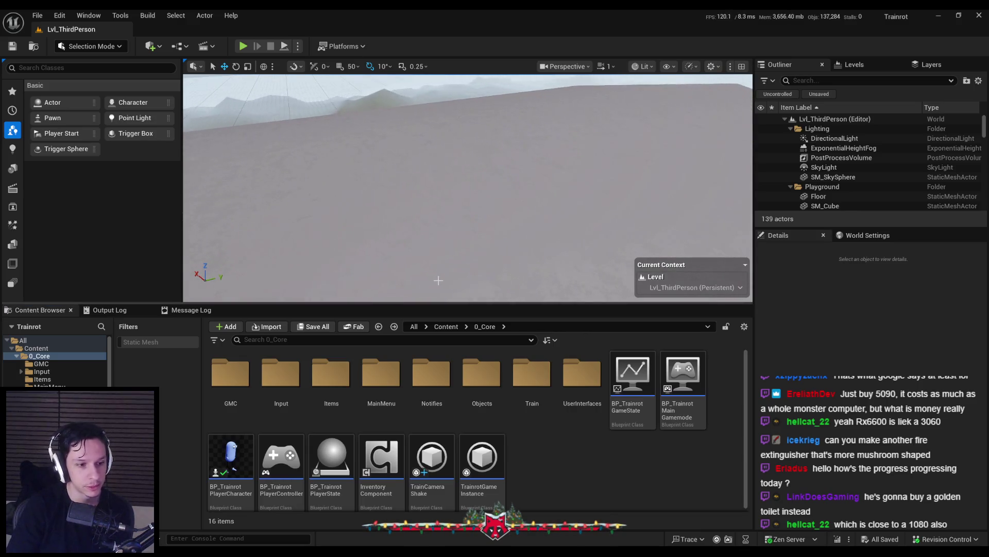
Step: Orbit the viewport to centre the distant platform
drag(438, 280, 432, 298)
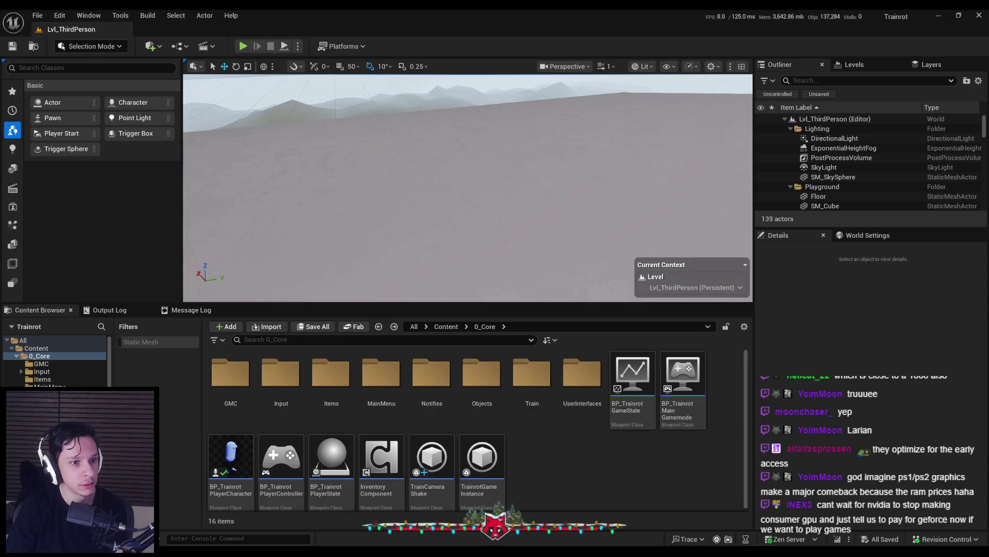
drag(286, 257, 286, 226)
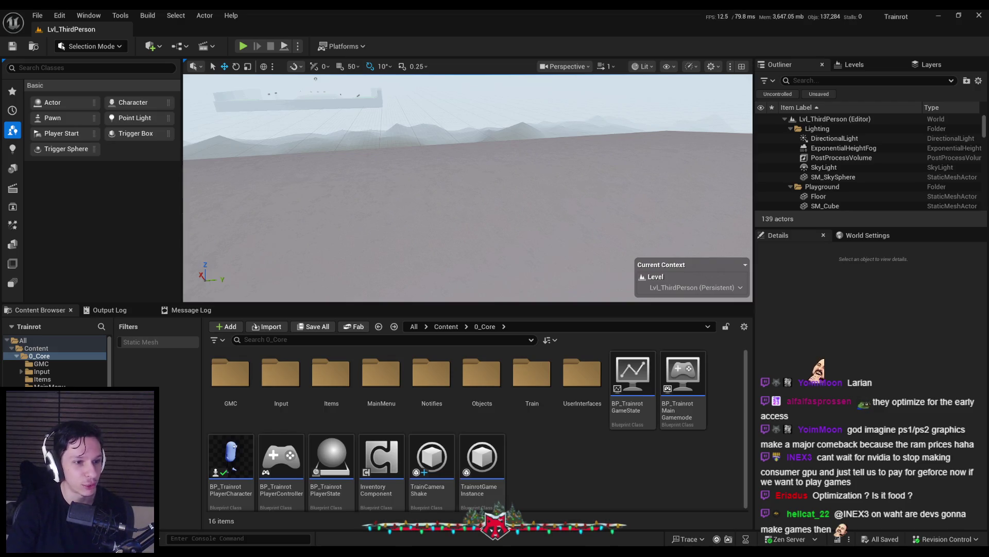
drag(363, 227, 357, 235)
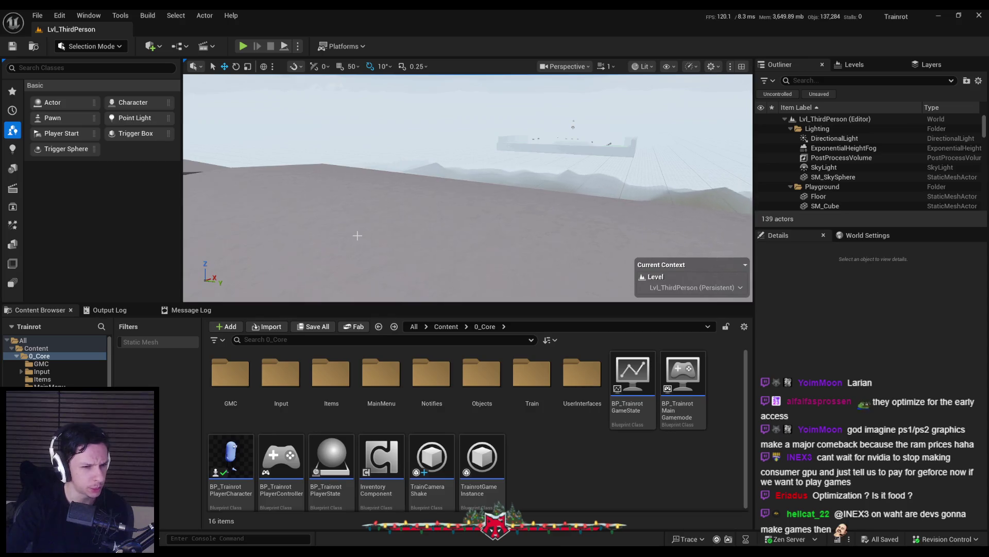
Step: Aim the viewport toward the floating platform and start Play In Editor
drag(414, 268, 386, 249)
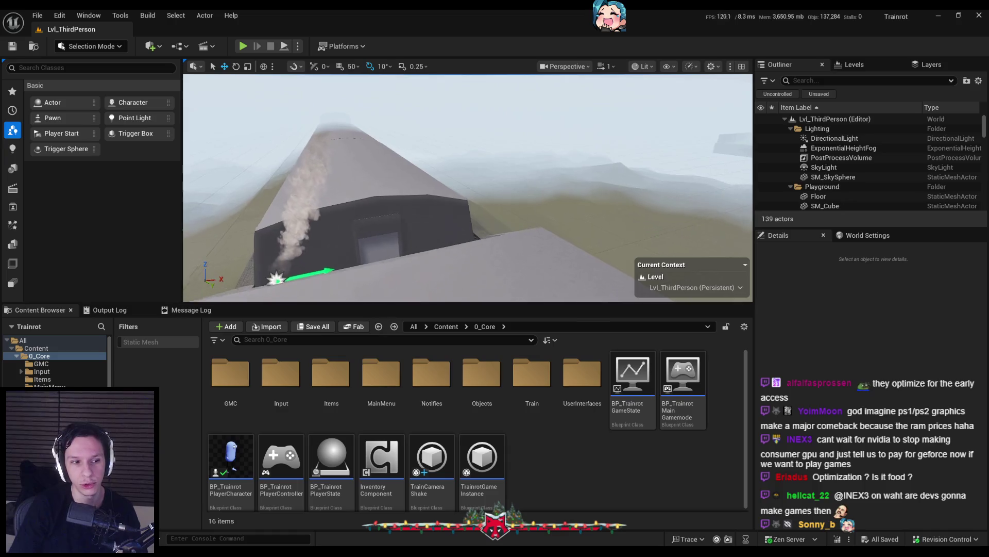
click(242, 46)
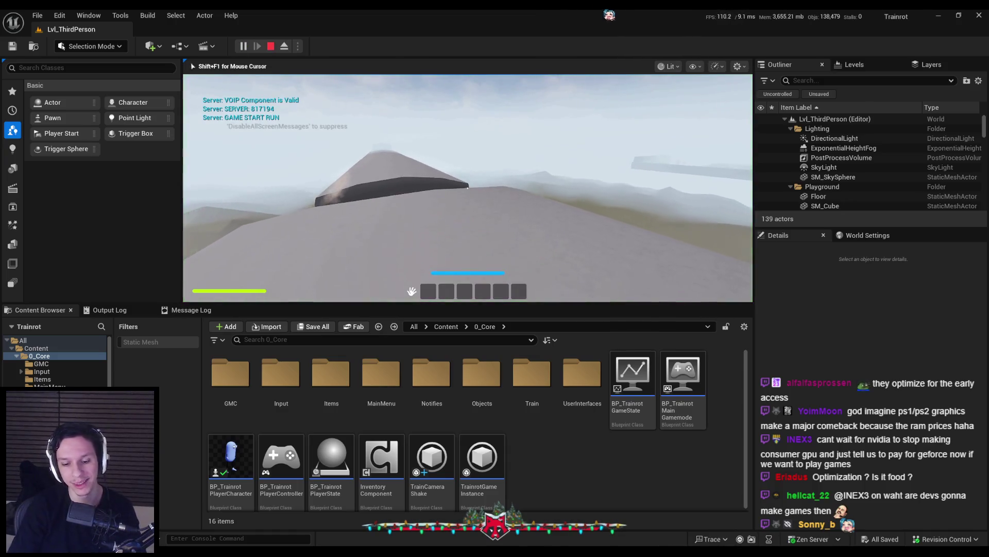
Step: Go fullscreen and walk the player across the grey rooftop onto the dark car's roof
key(F11)
key(w)
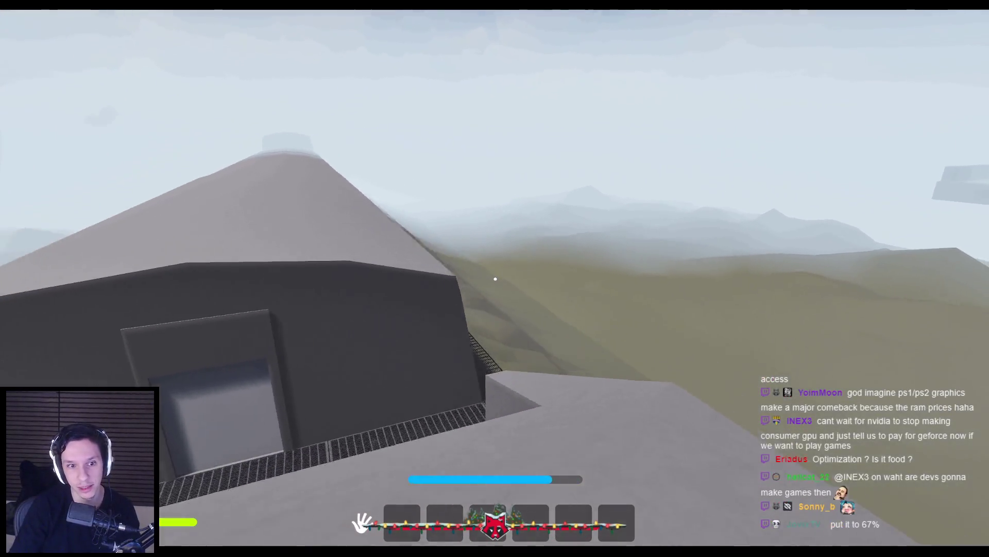
key(space)
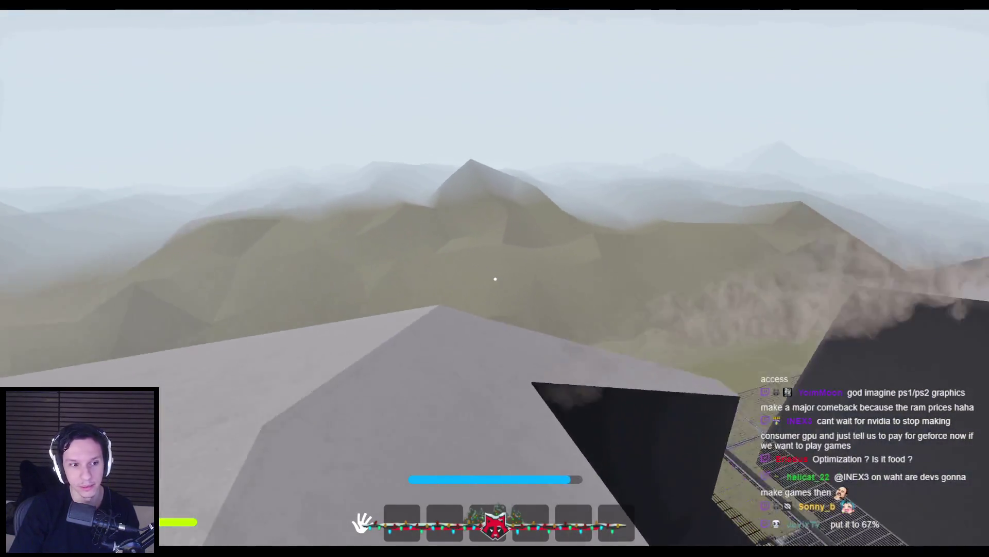
key(w)
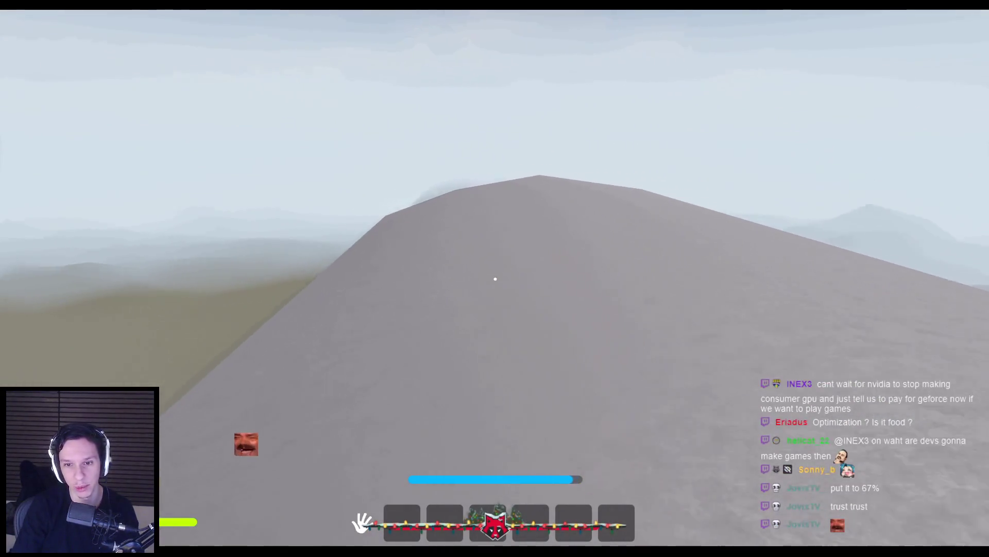
key(w)
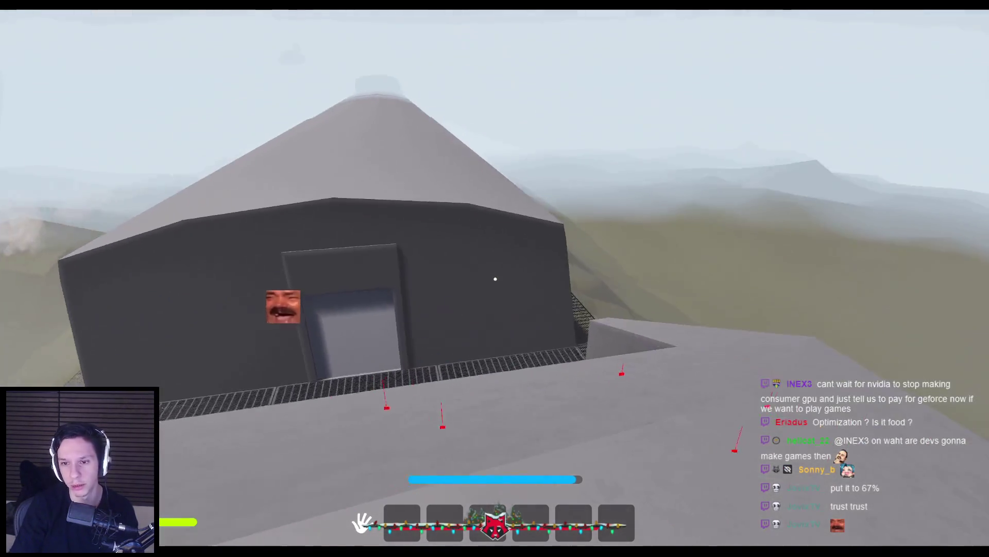
key(w)
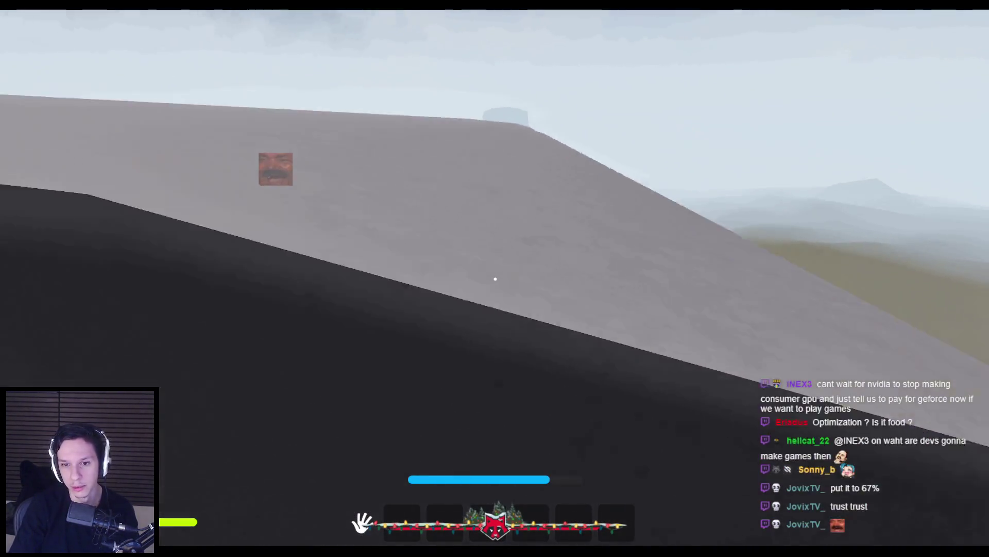
Step: Drop into the dark room, pick up the red fire extinguisher and face the fire
key(w)
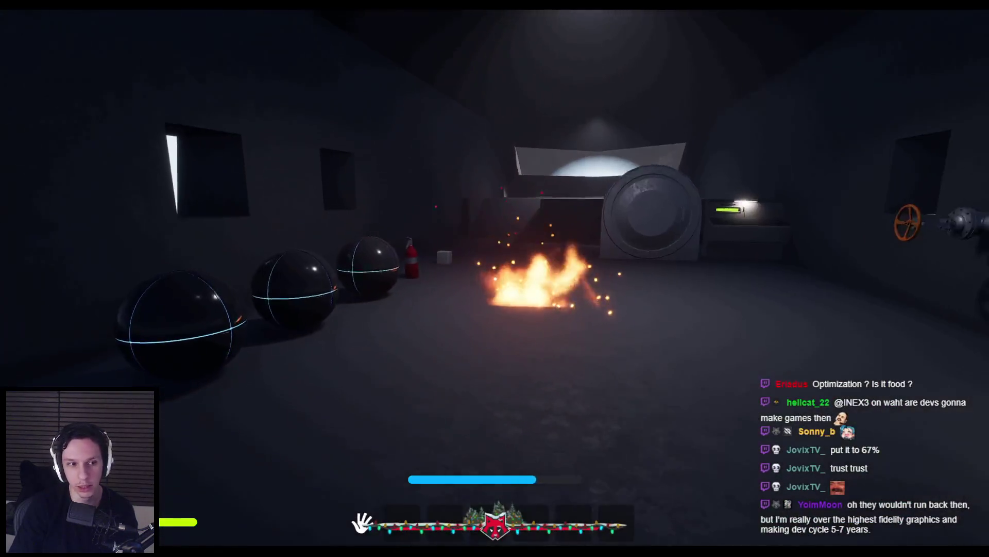
key(w)
click(443, 223)
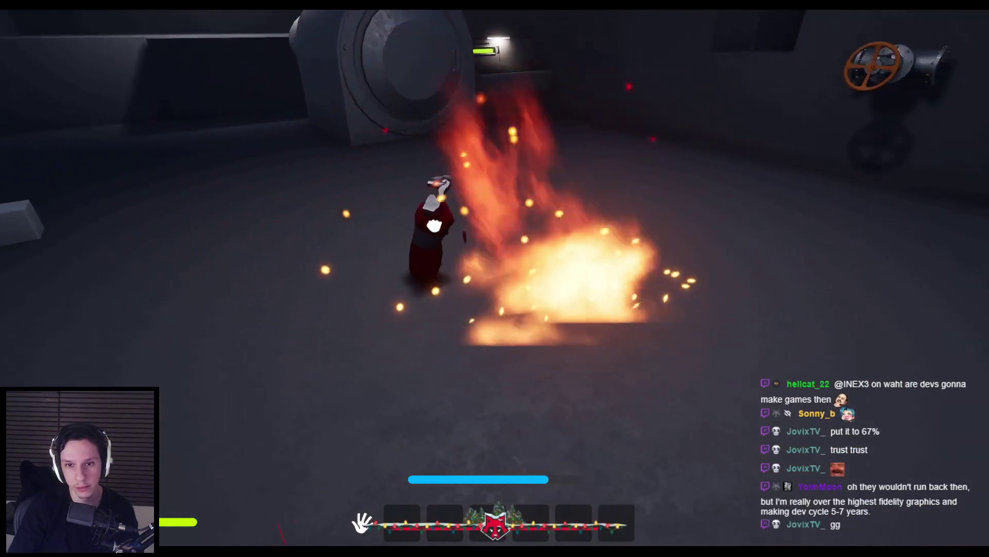
drag(444, 223, 427, 205)
Step: Back away from the burning extinguisher and walk through the tunnel into daylight
key(s)
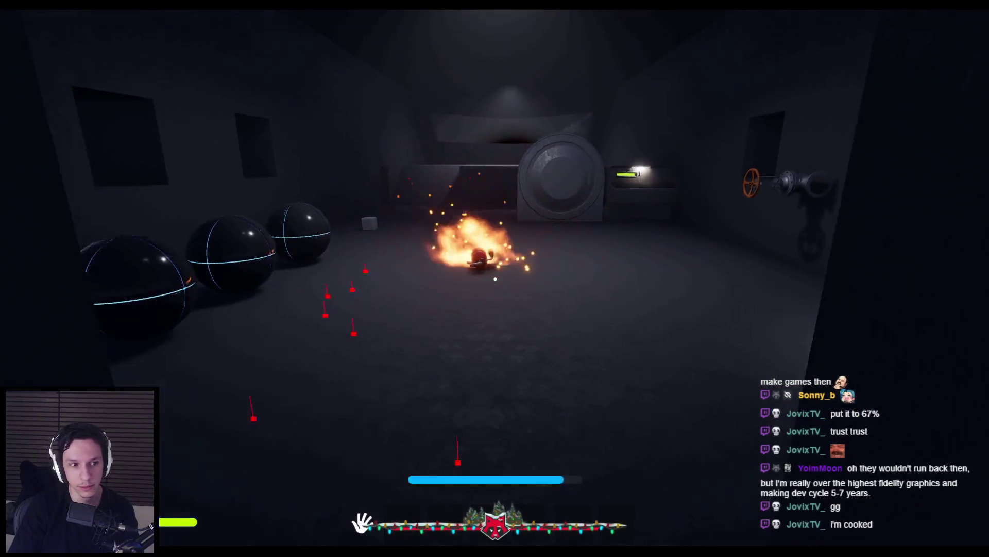
key(w)
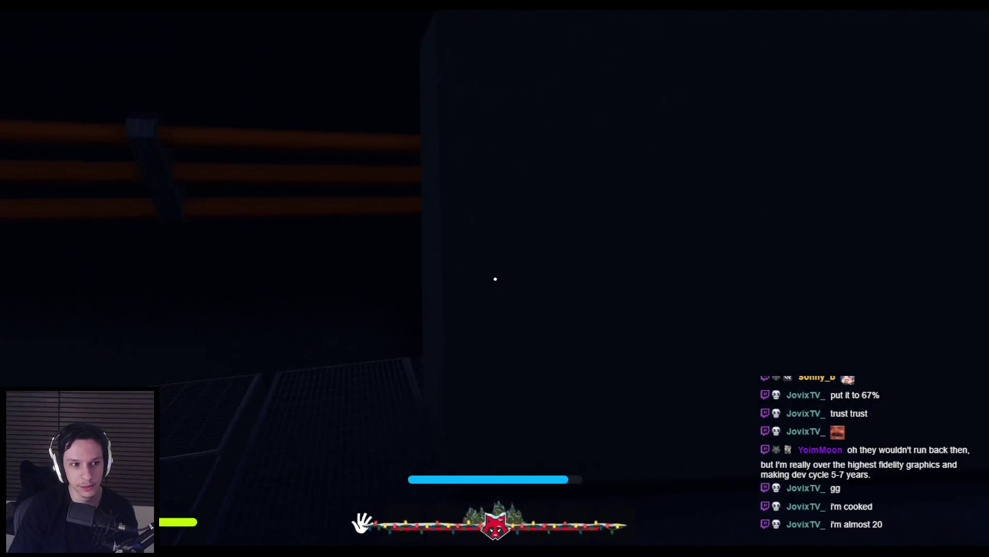
key(w)
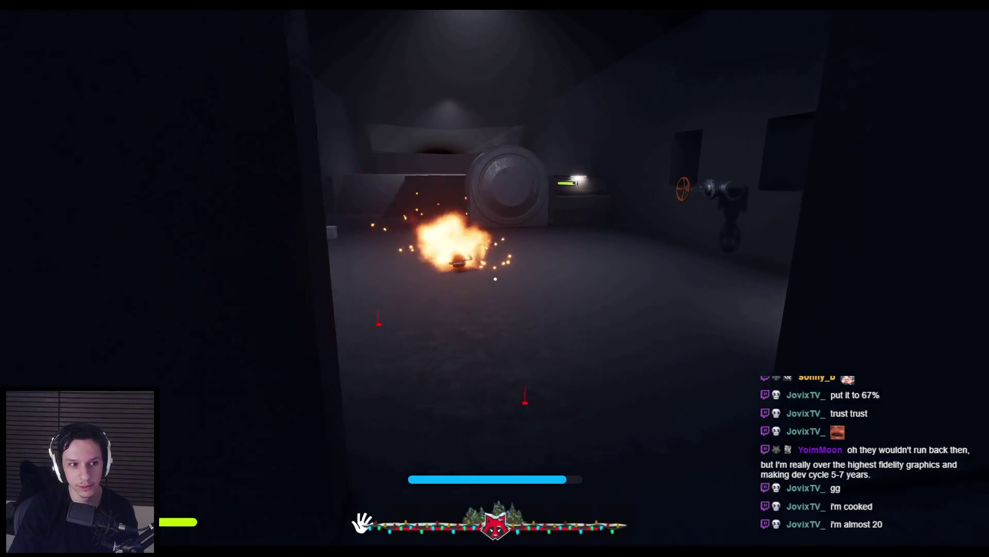
key(w)
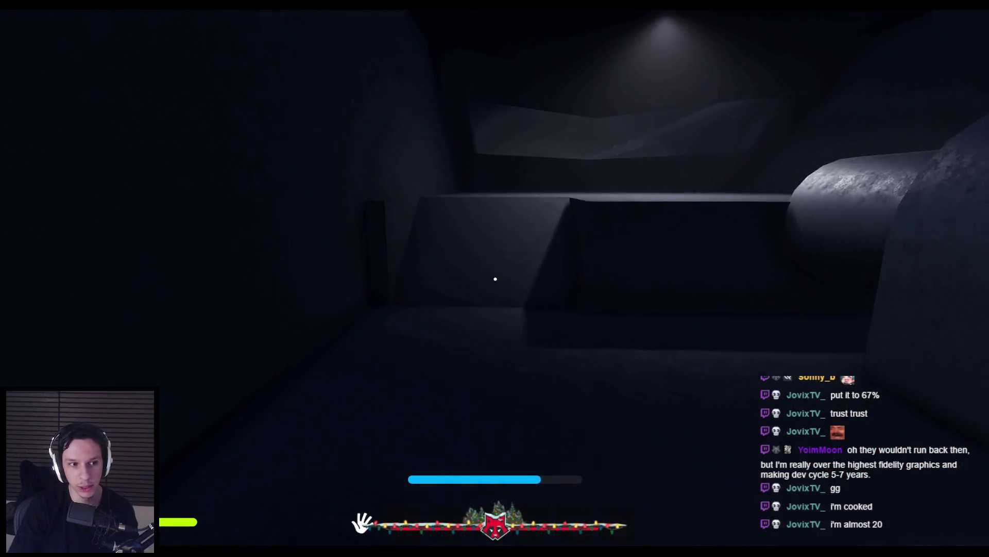
key(w)
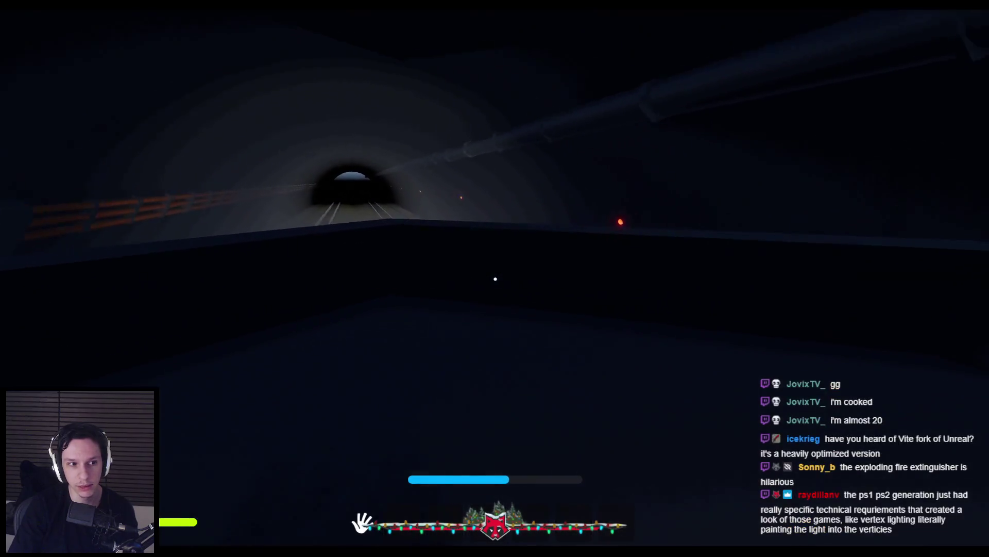
key(w)
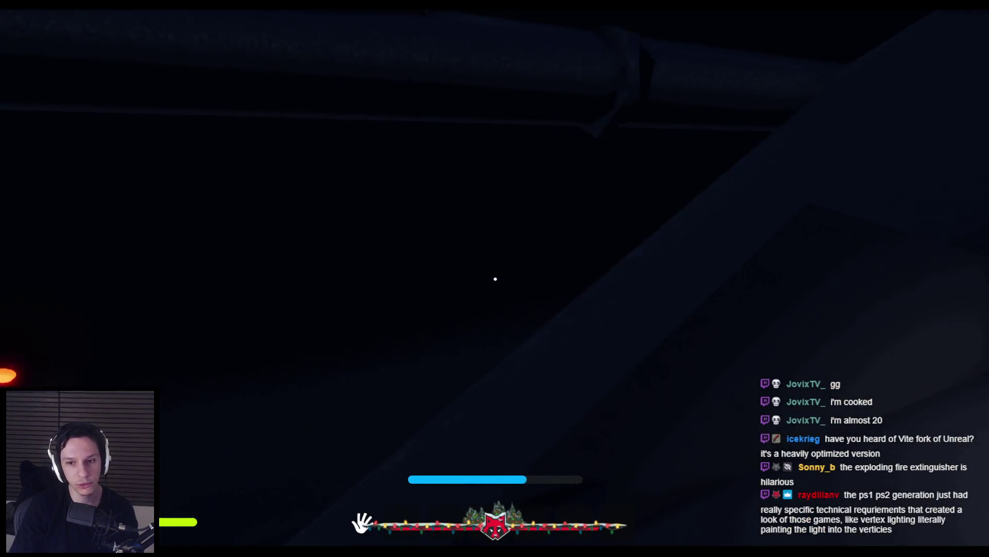
key(w)
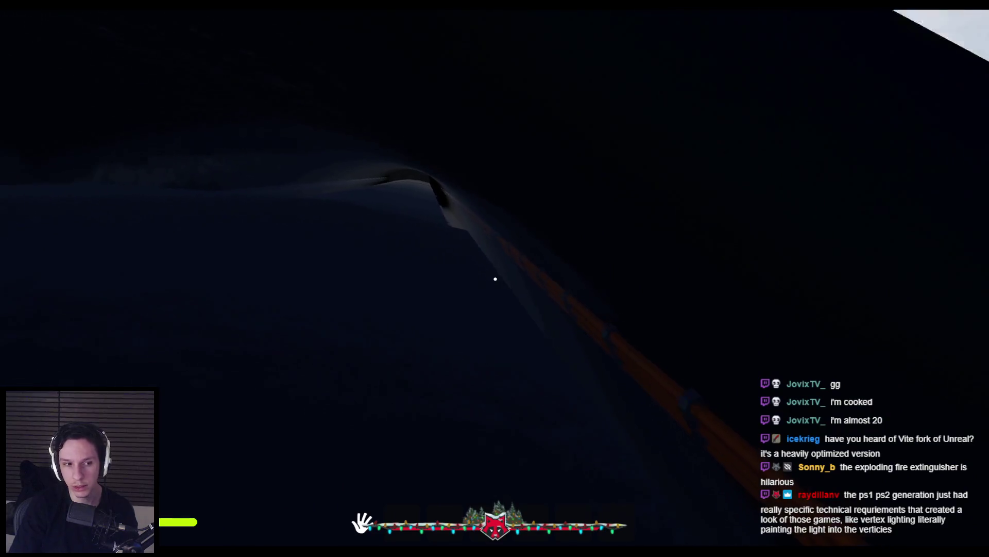
key(w)
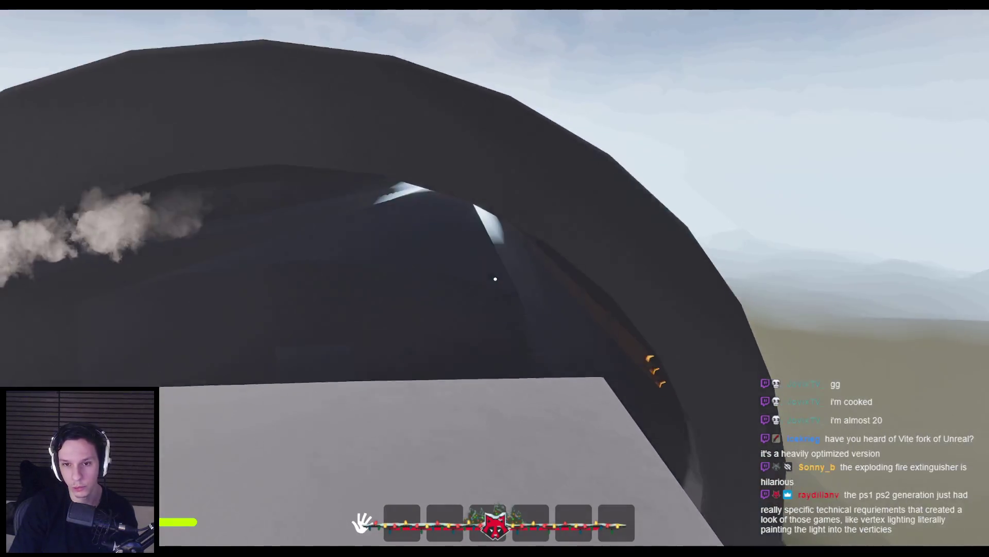
Step: Climb the grey train car's sloped roof, cross the ridge and walk to the roof edge
key(w)
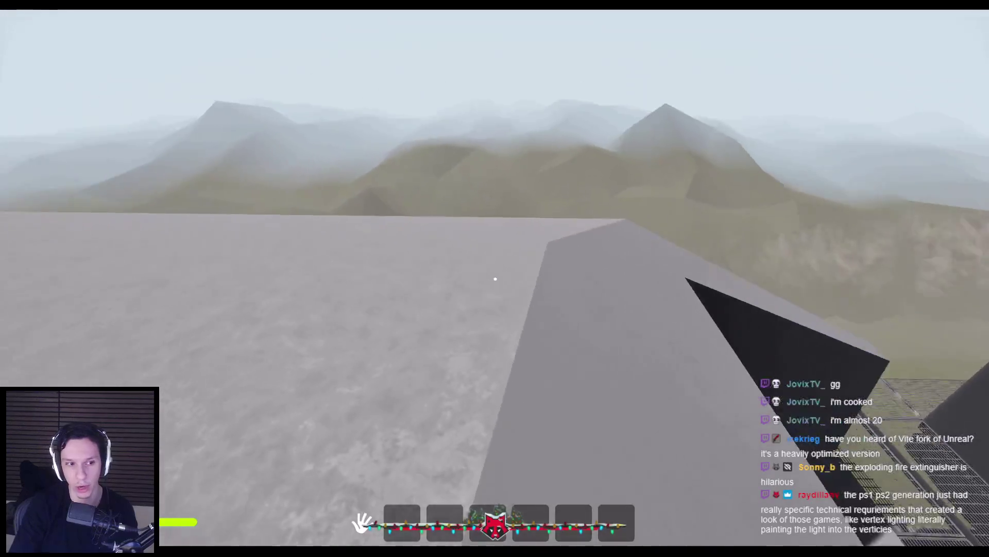
key(w)
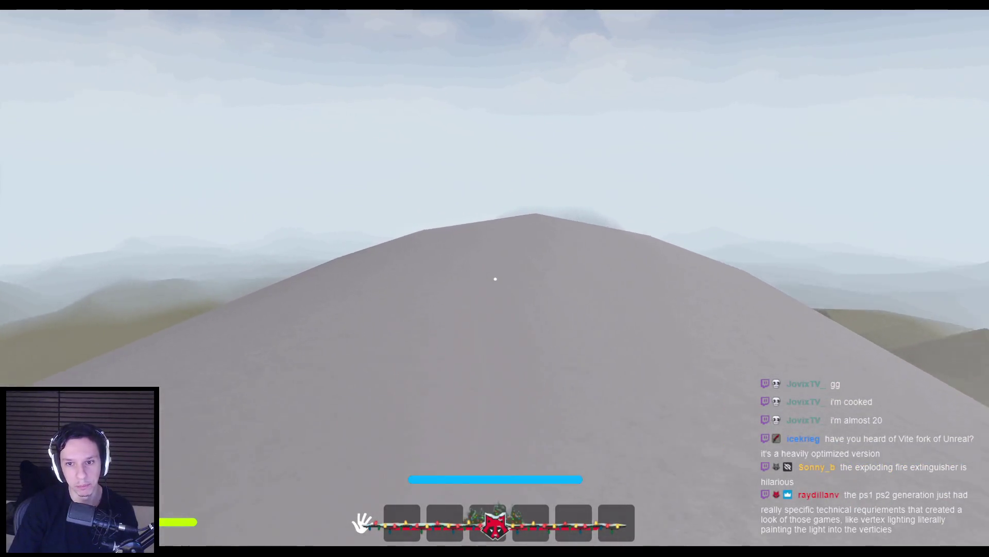
key(w)
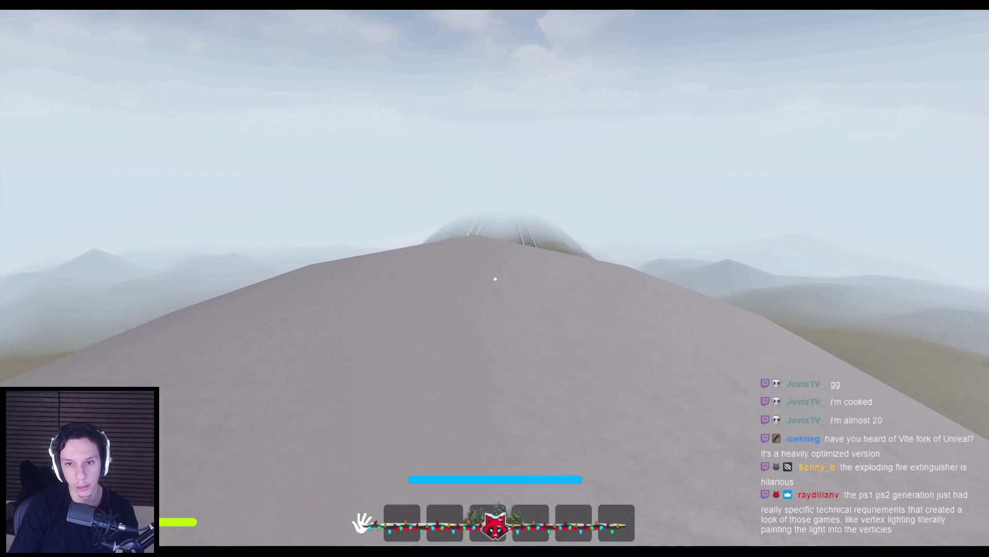
key(w)
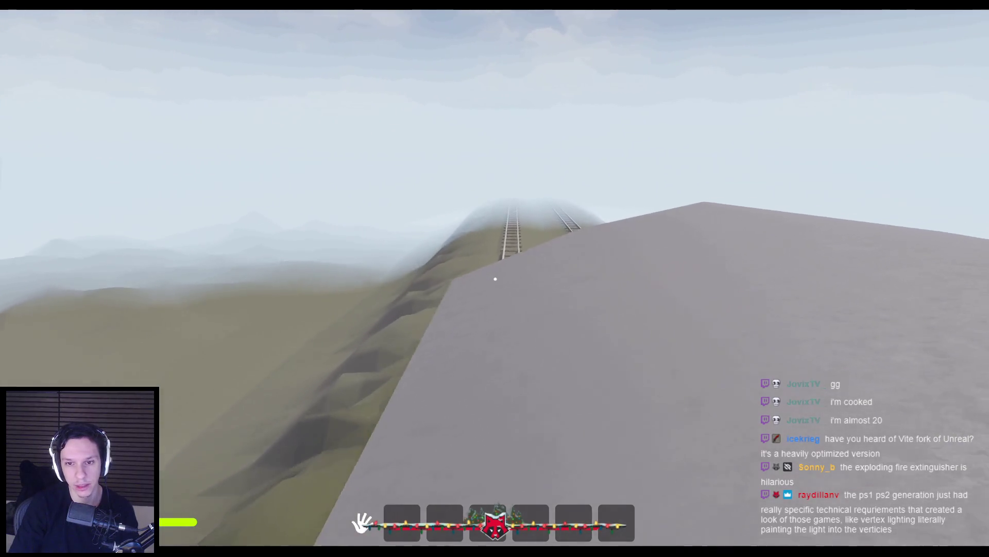
key(w)
key(w)
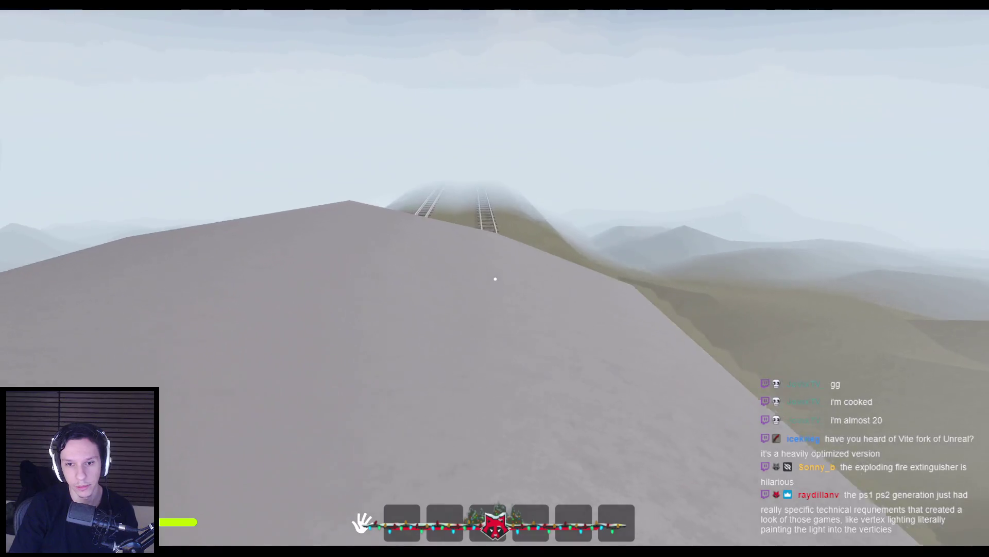
key(w)
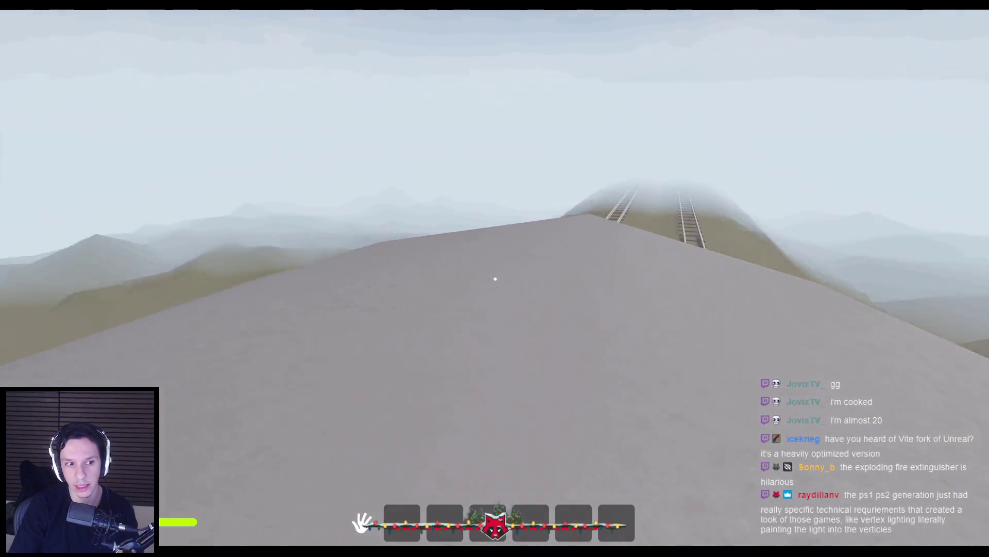
key(w)
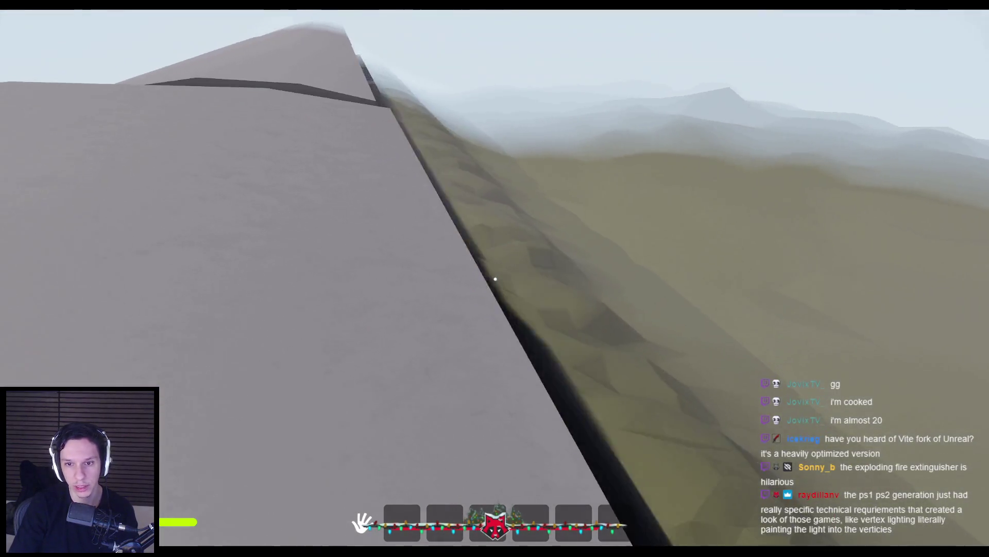
key(w)
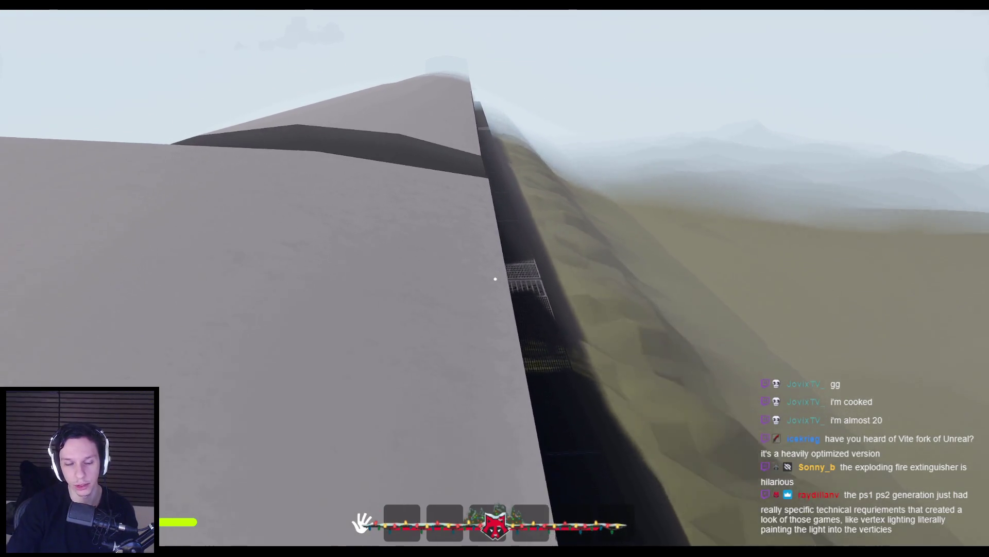
key(w)
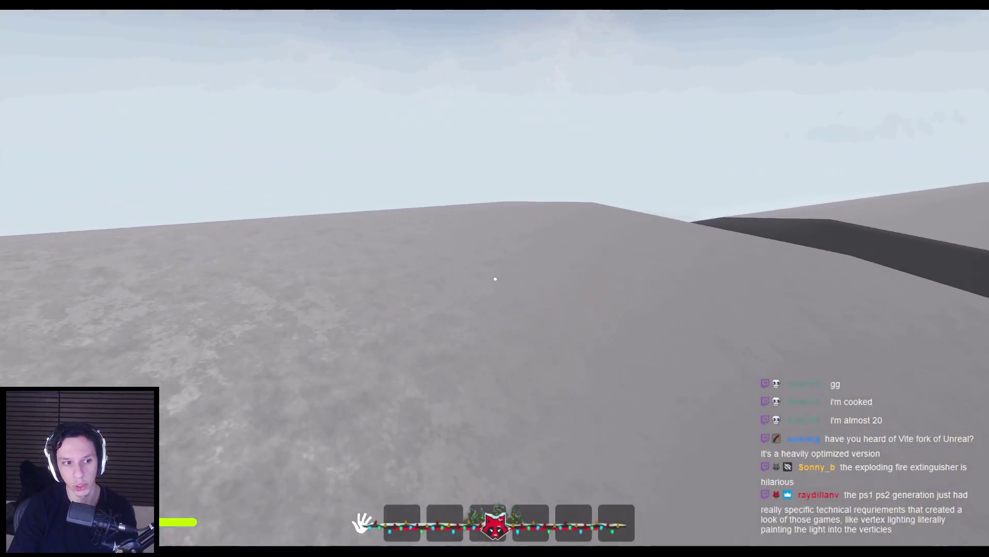
key(w)
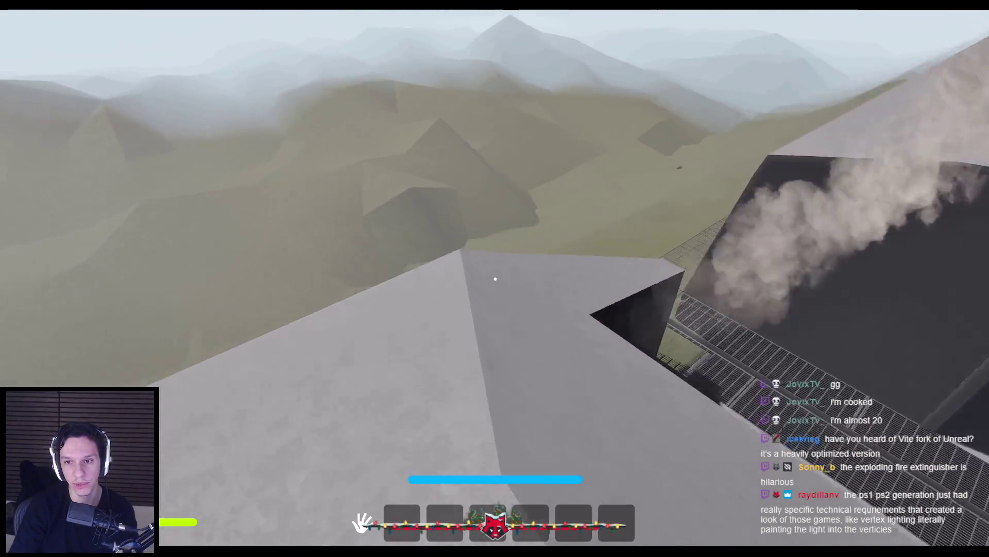
key(w)
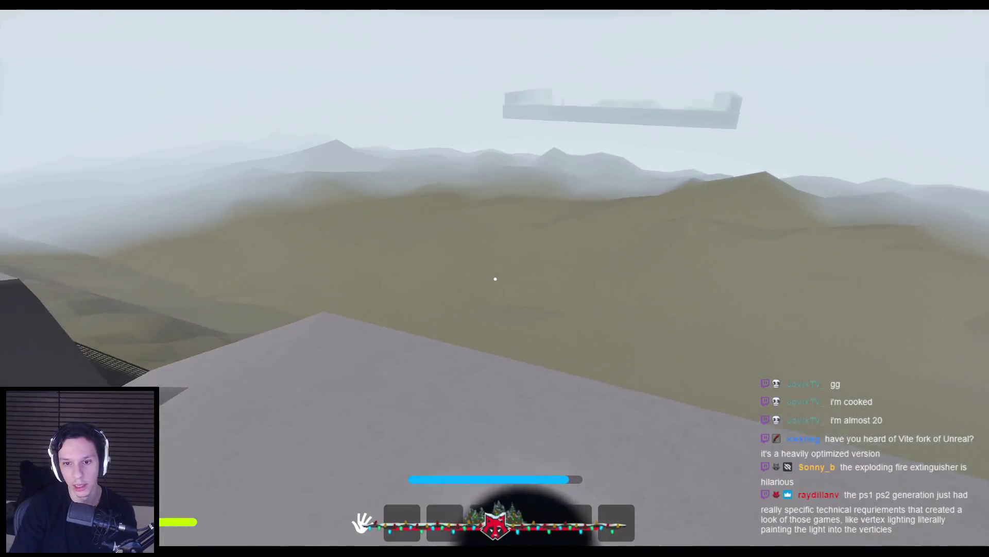
key(w)
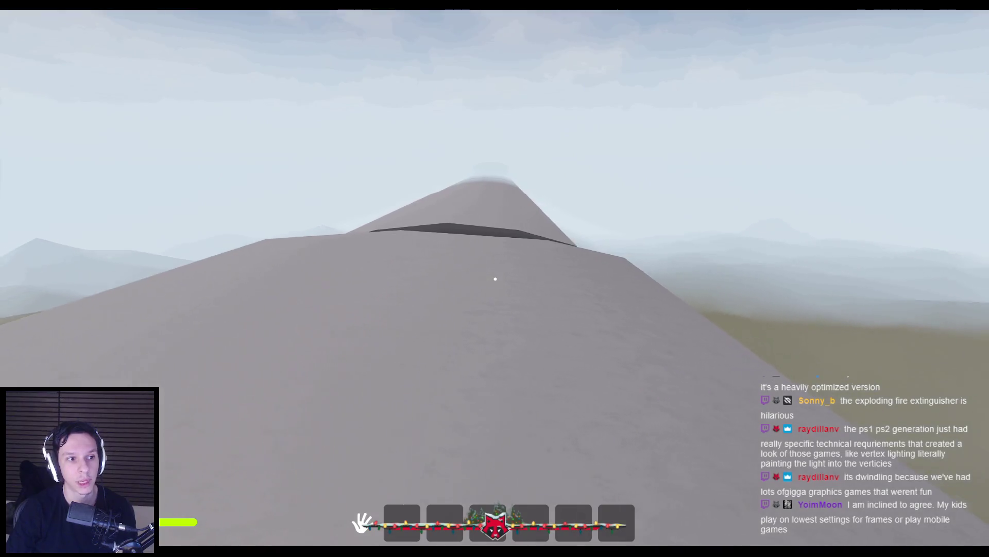
Step: Sprint across the roof past the mountain view and drop off onto the slope
key(shift+w)
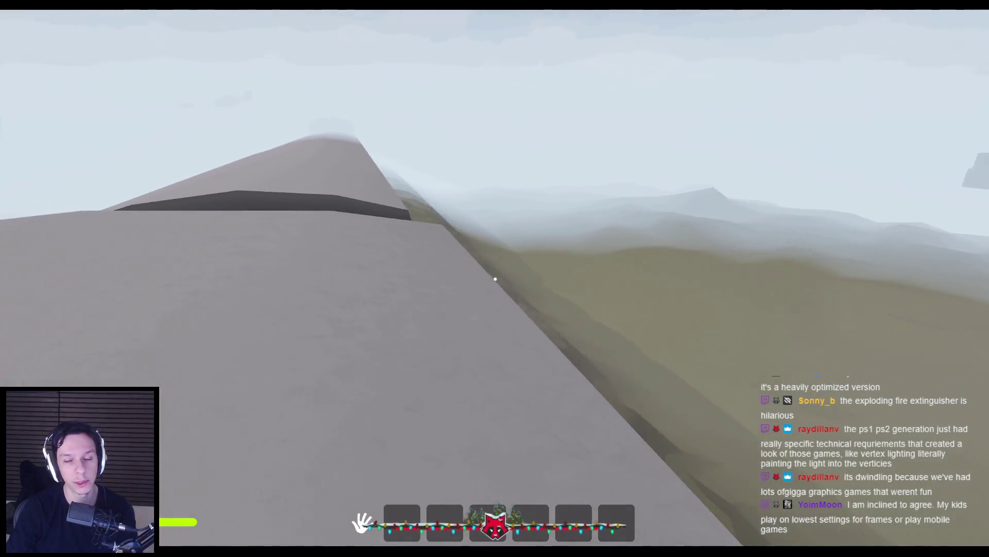
key(w)
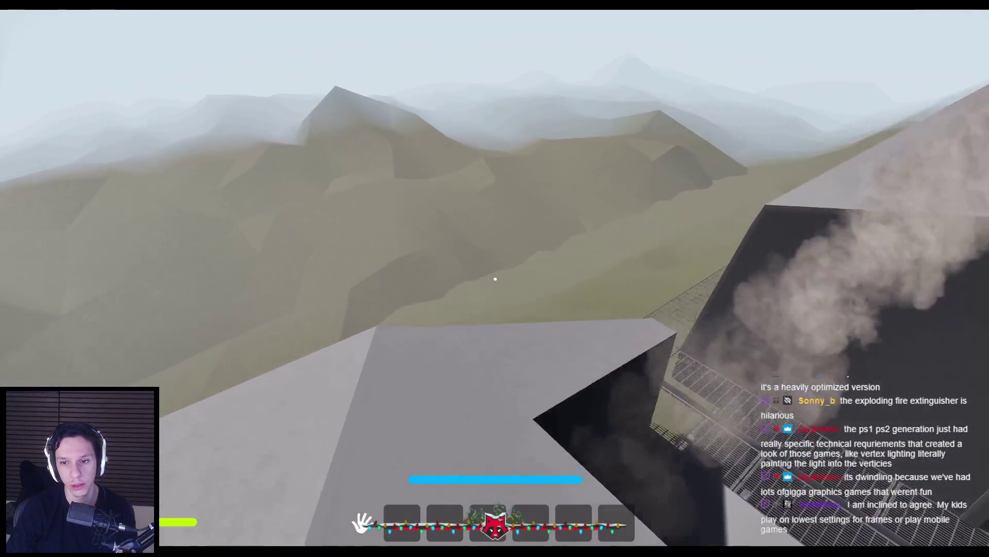
key(shift+w)
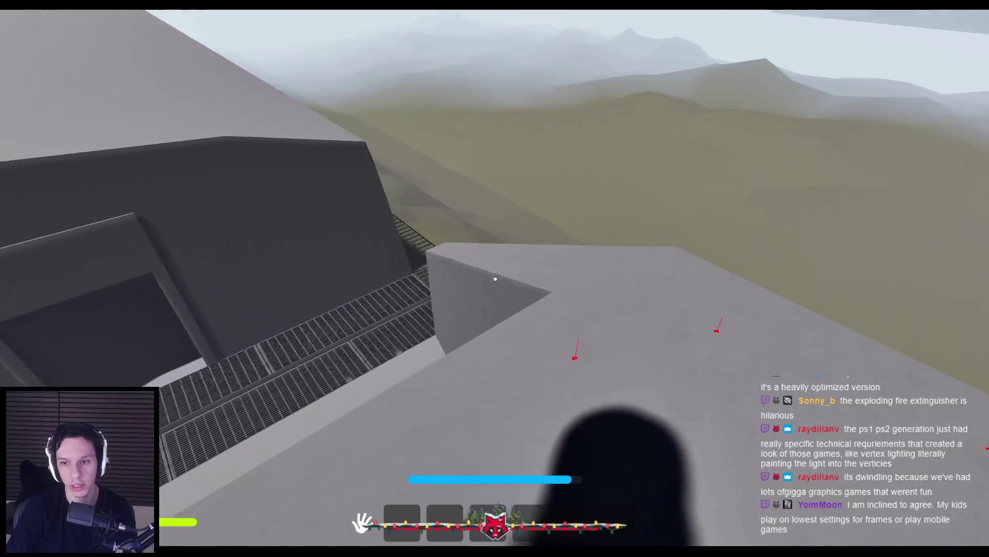
key(shift+w)
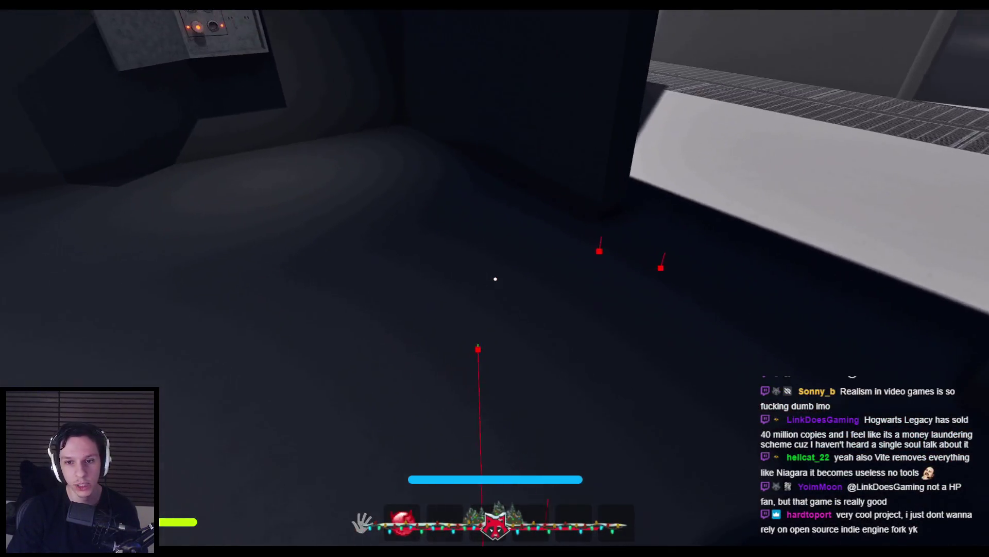
Step: Throw two exploding fire extinguishers, then end the playtest with Esc
click(495, 279)
click(495, 279)
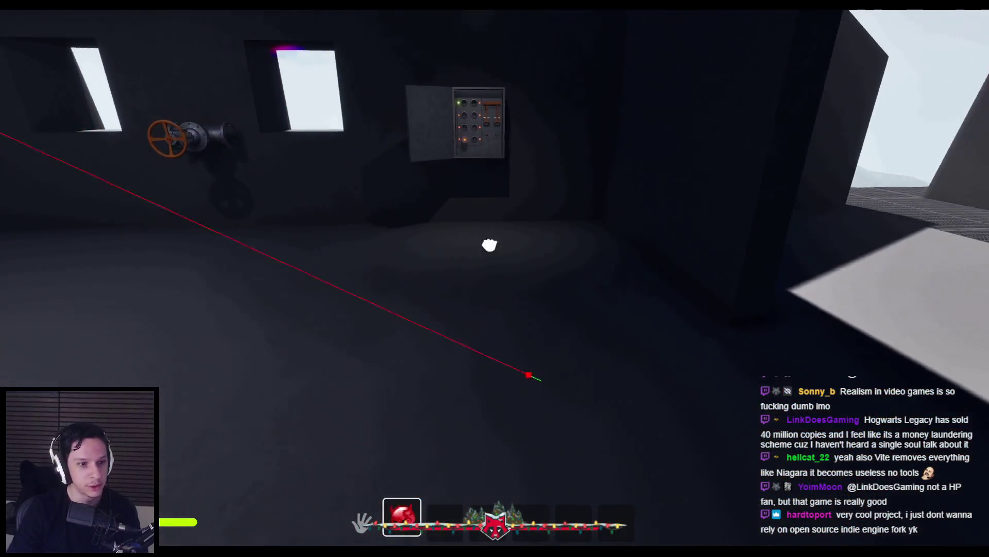
key(Escape)
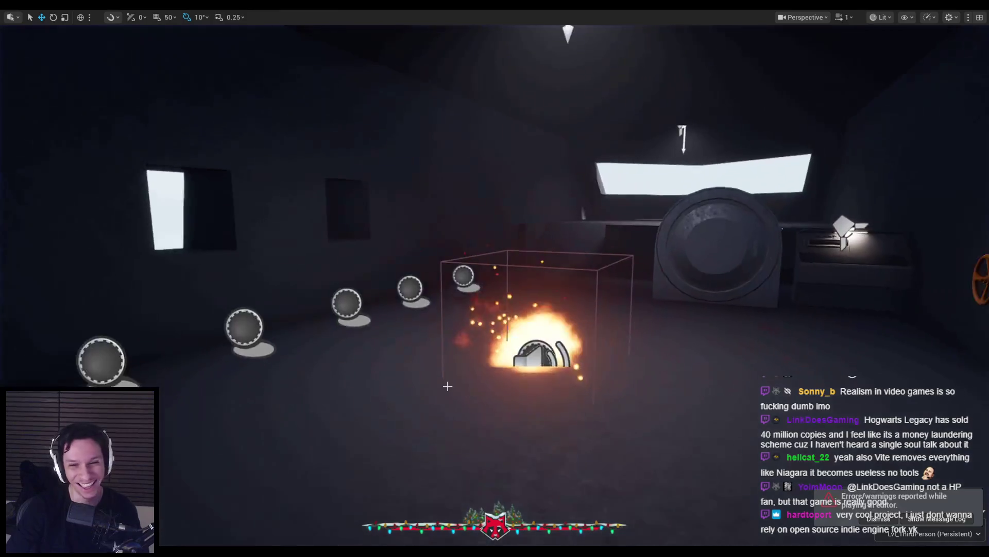
Step: Fly the viewport camera over the ridge and train car down to its dark side
scroll(495, 278, up, 2)
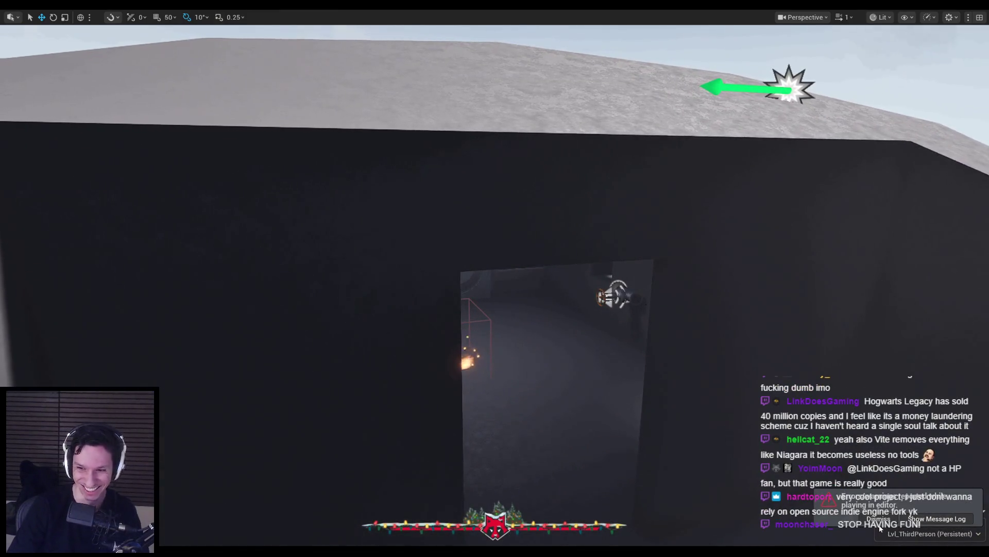
scroll(738, 458, down, 5)
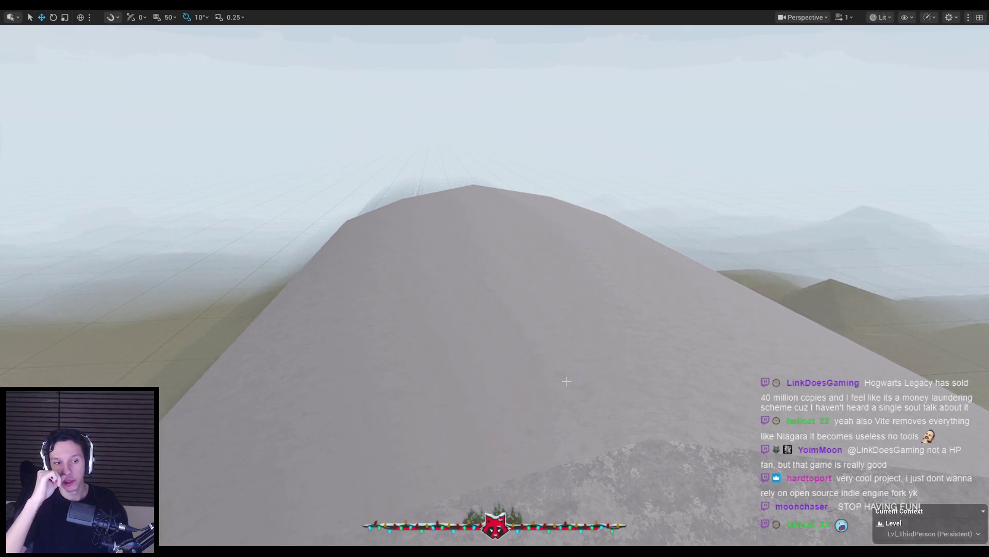
key(w)
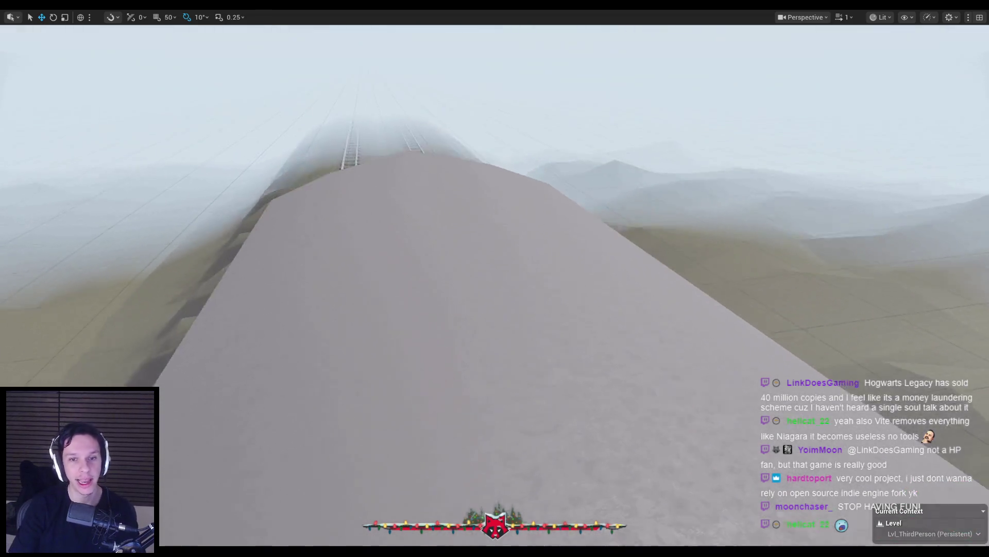
key(w)
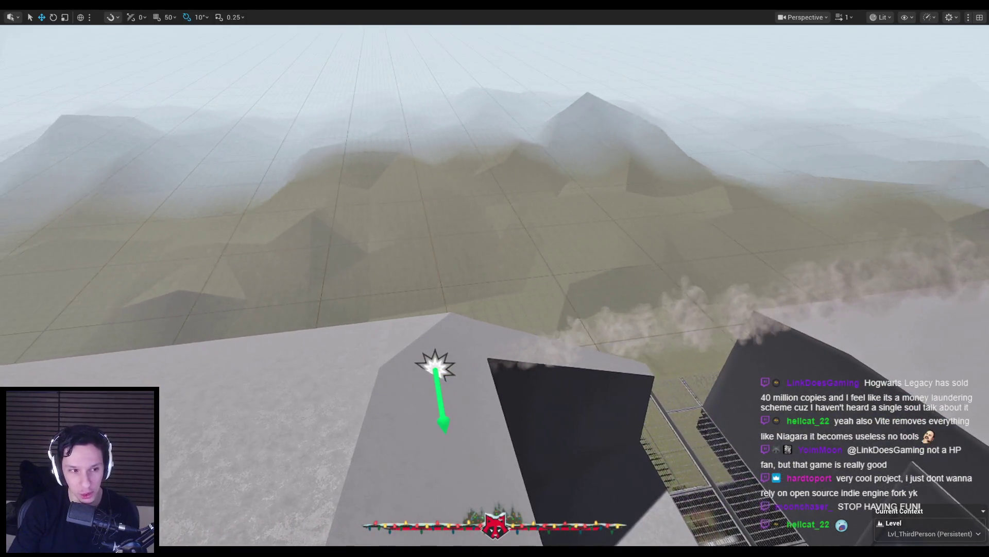
key(w)
key(w)
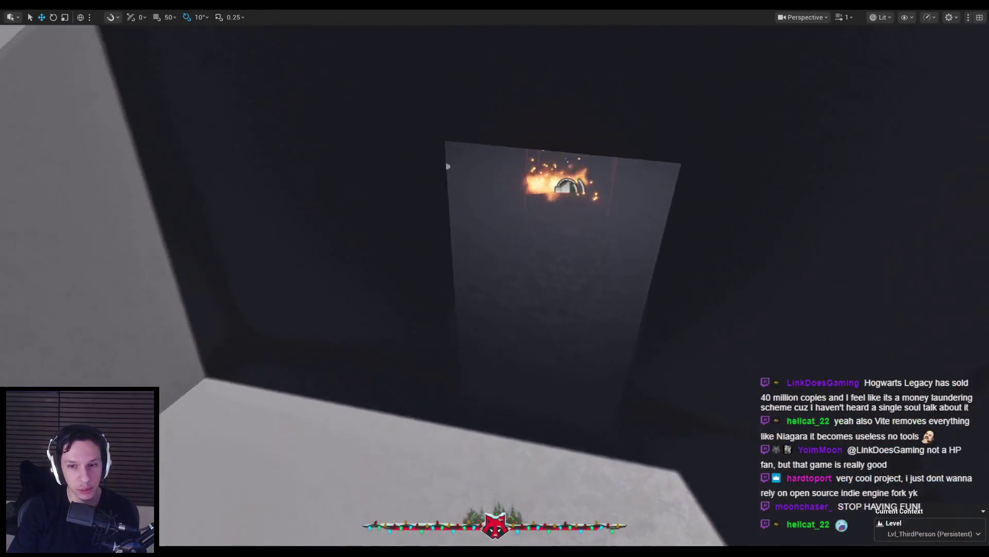
Step: Fly through the roof opening into the car interior and look toward the spheres
key(w)
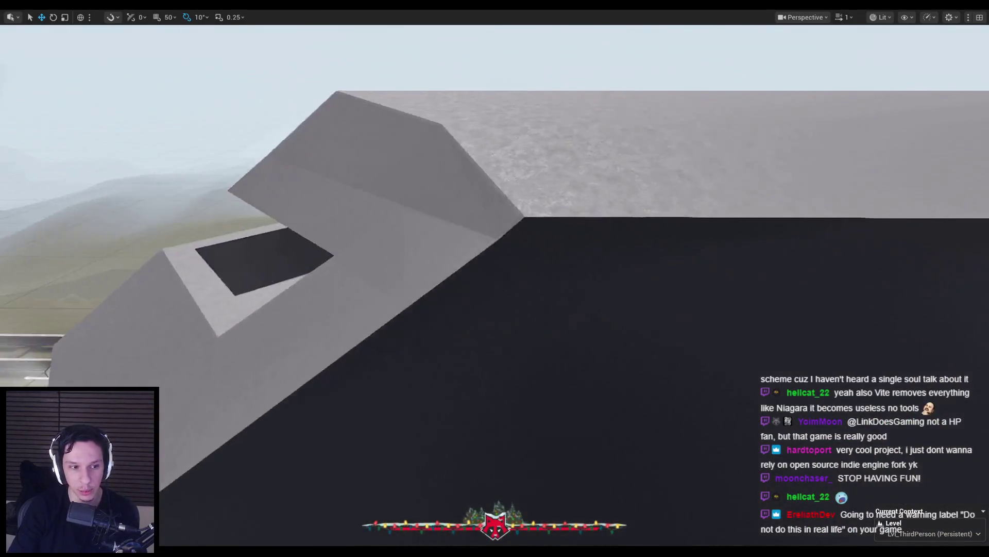
key(w)
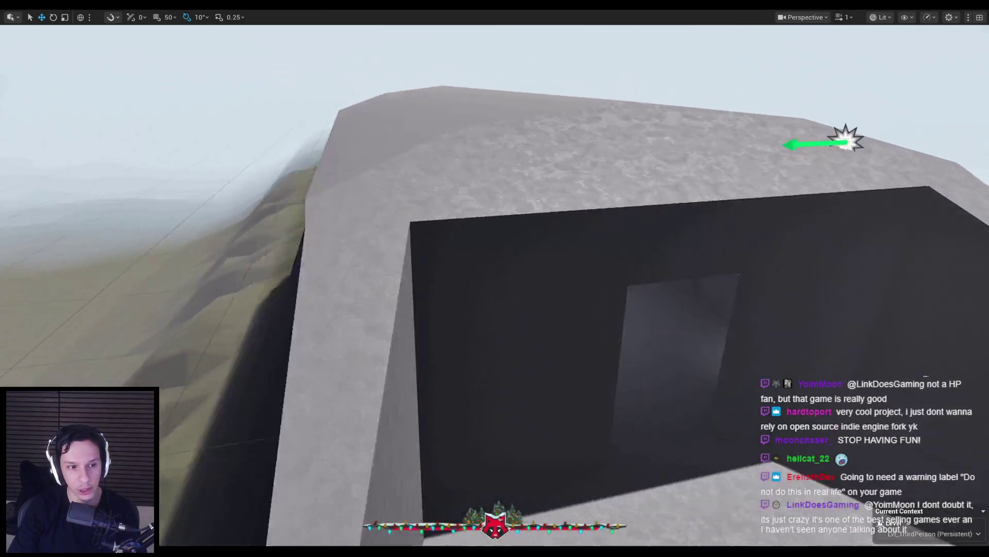
key(w)
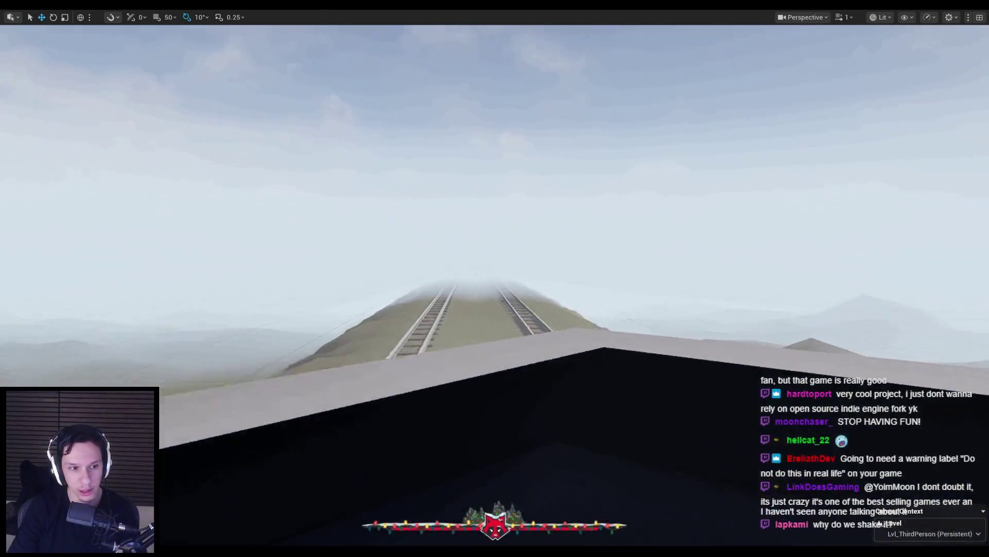
key(w)
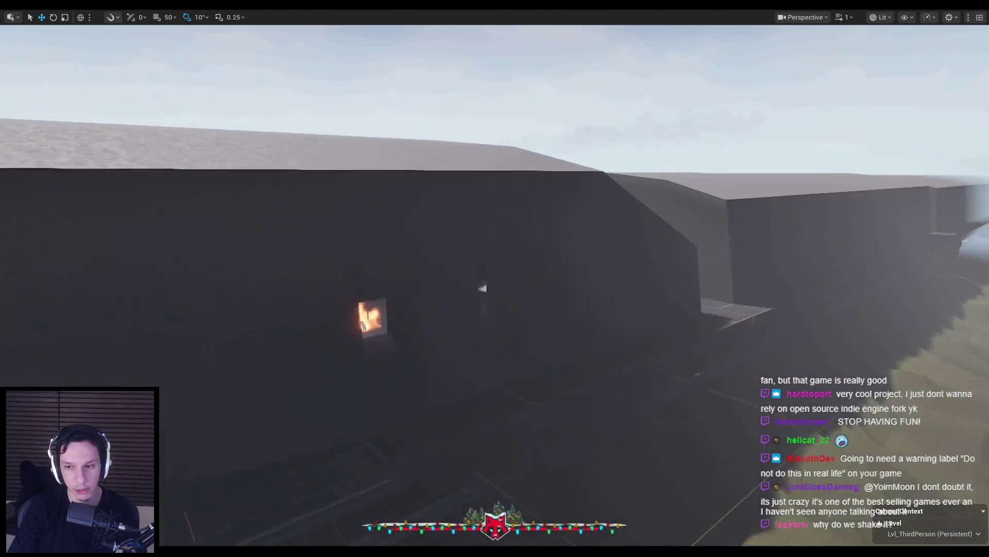
key(w)
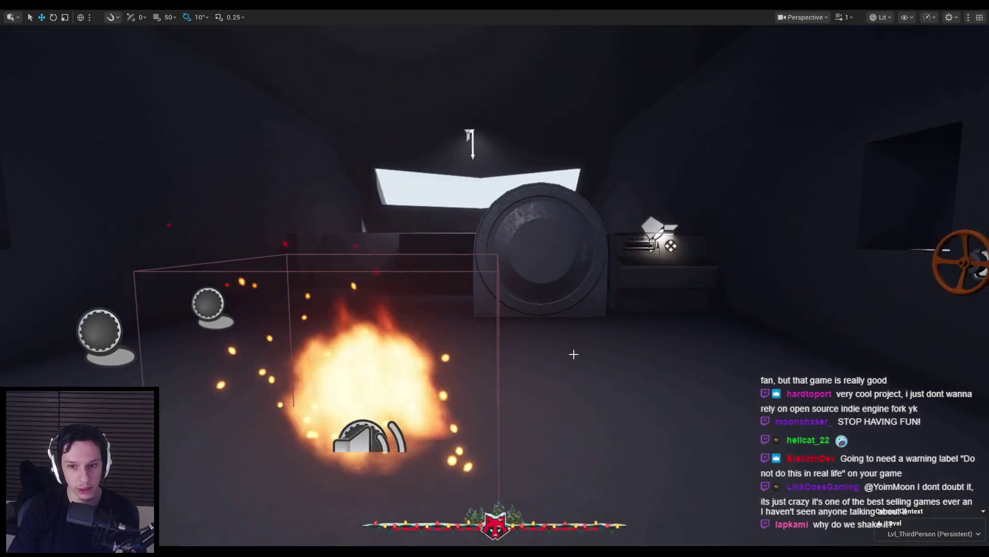
drag(574, 354, 412, 356)
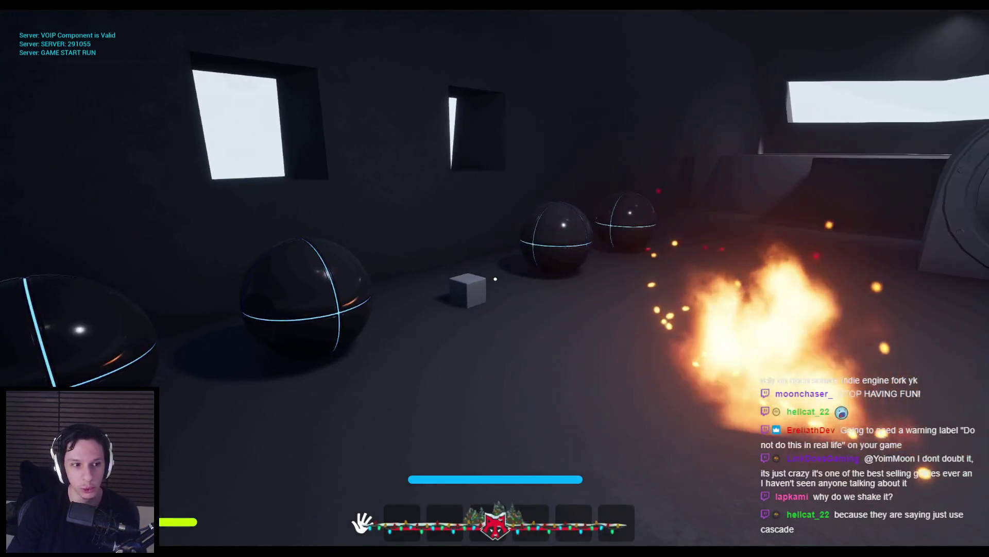
Step: Playtest grabbing an extinguisher and aiming it at the fire, then stop and pull back along the roof
key(Escape)
key(alt+p)
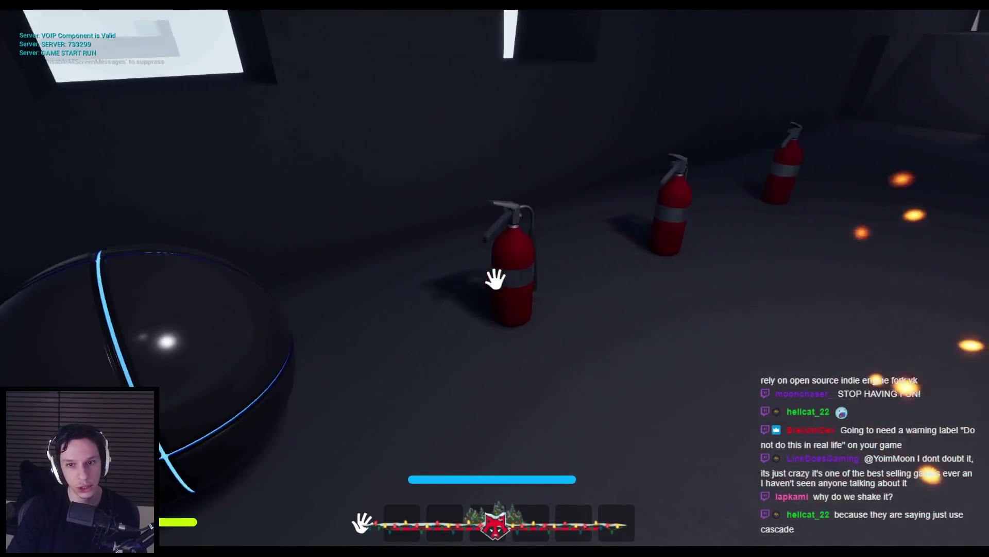
click(496, 278)
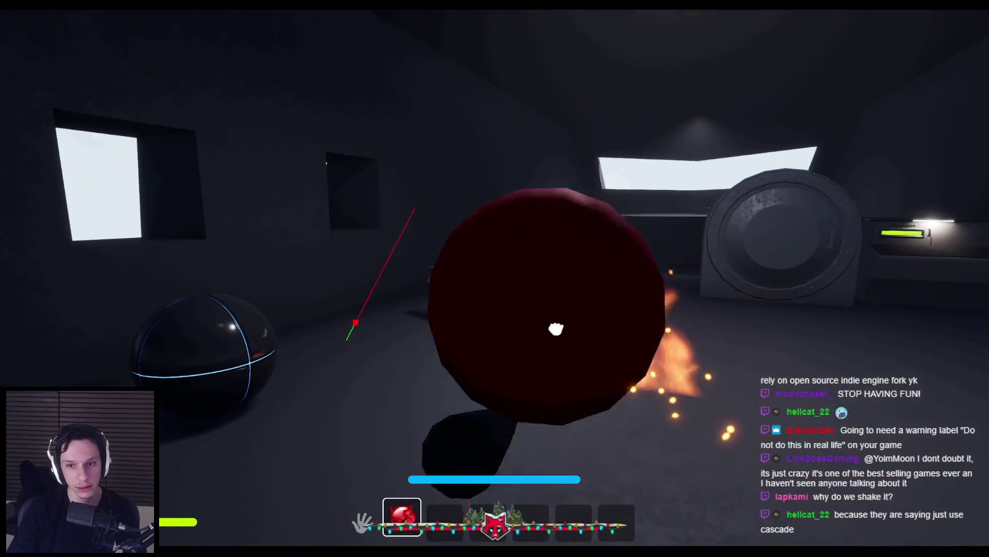
mouse_move(486, 440)
mouse_down()
mouse_move(472, 279)
mouse_move(522, 470)
mouse_up()
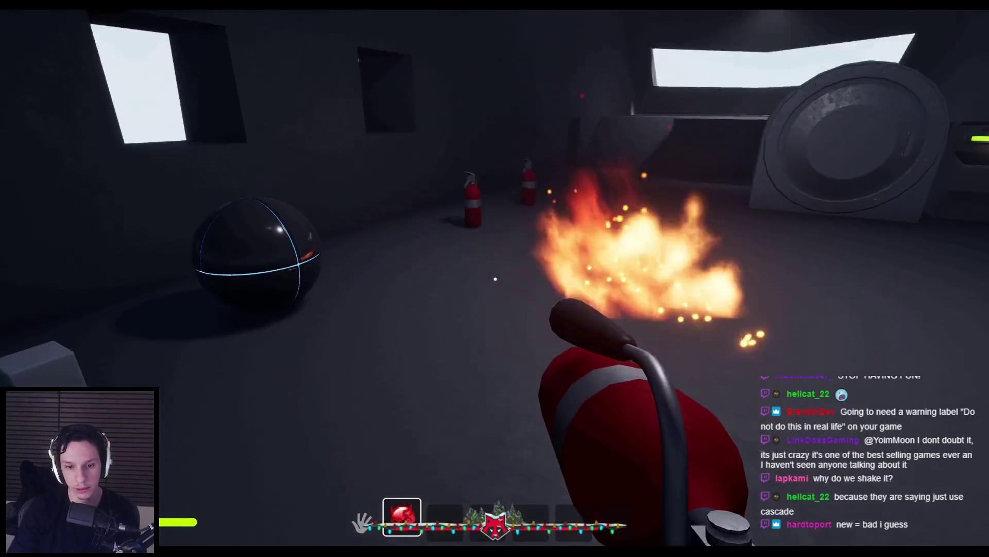
key(Escape)
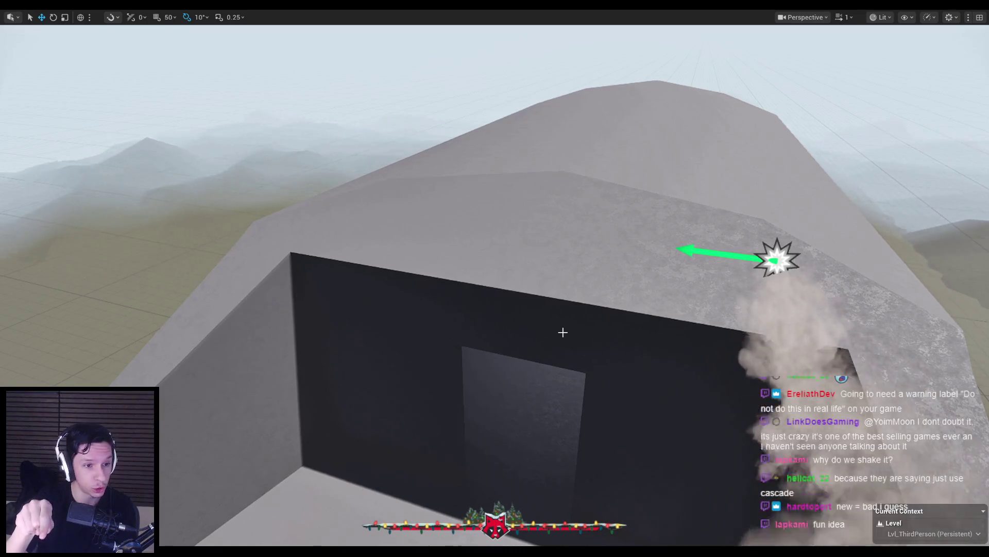
drag(552, 310, 395, 555)
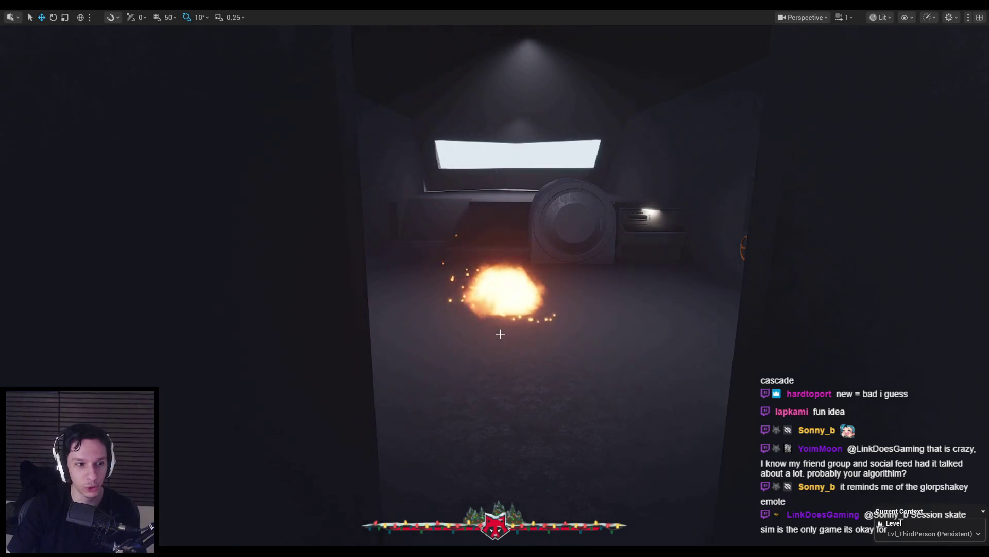
Step: Playtest again, picking up an extinguisher and facing the garage door, then stop playing
key(alt+p)
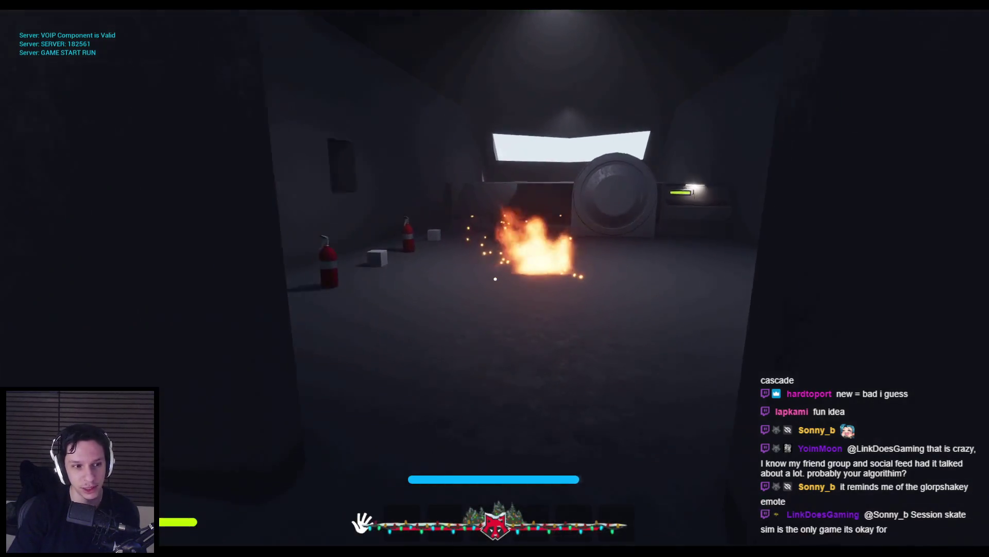
key(w)
key(e)
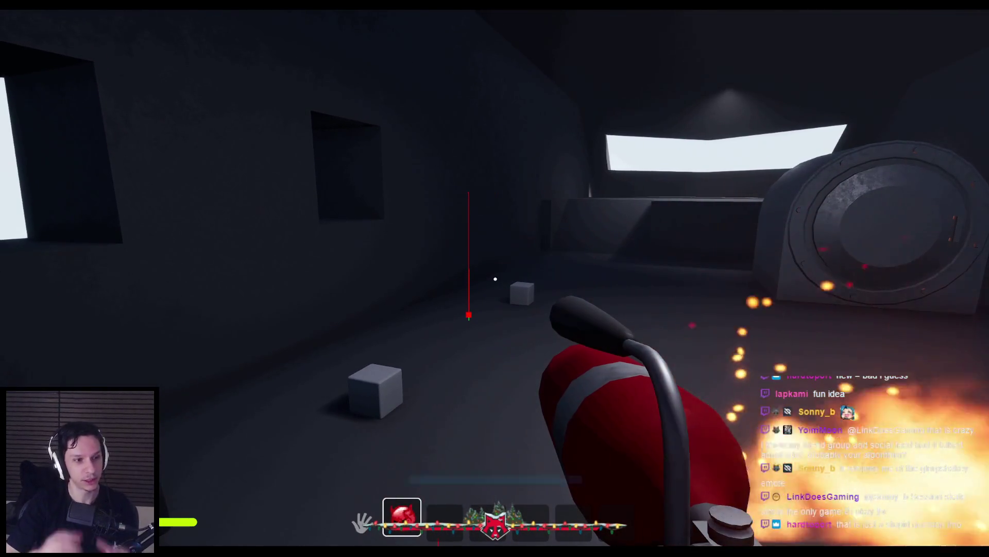
key(w)
key(s)
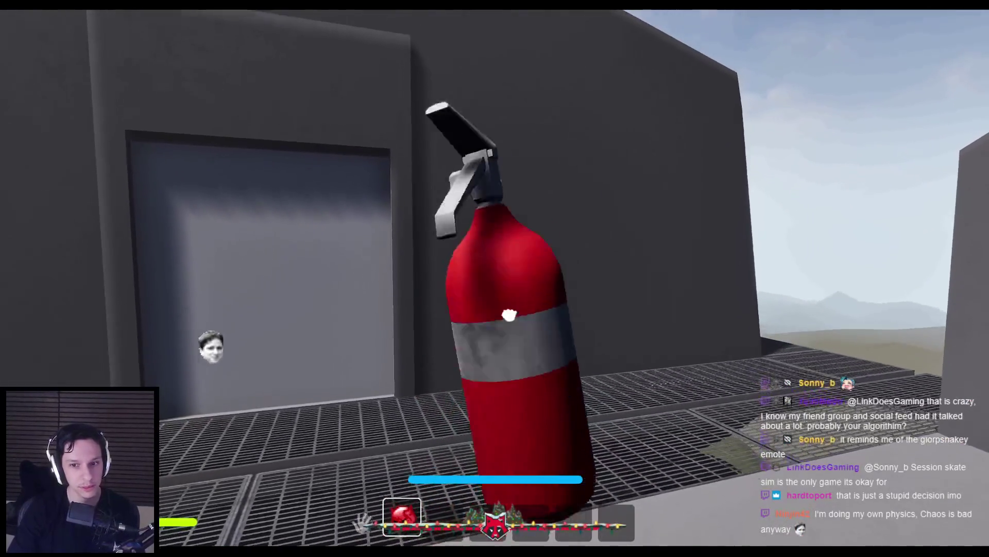
key(Escape)
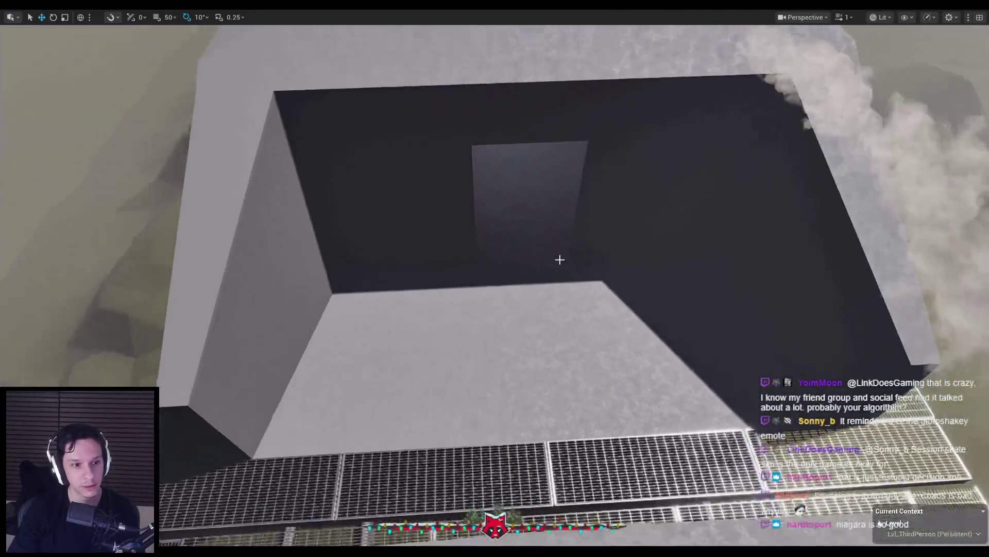
Step: Fly the camera into the car's side openings and back out to a wide view
key(s)
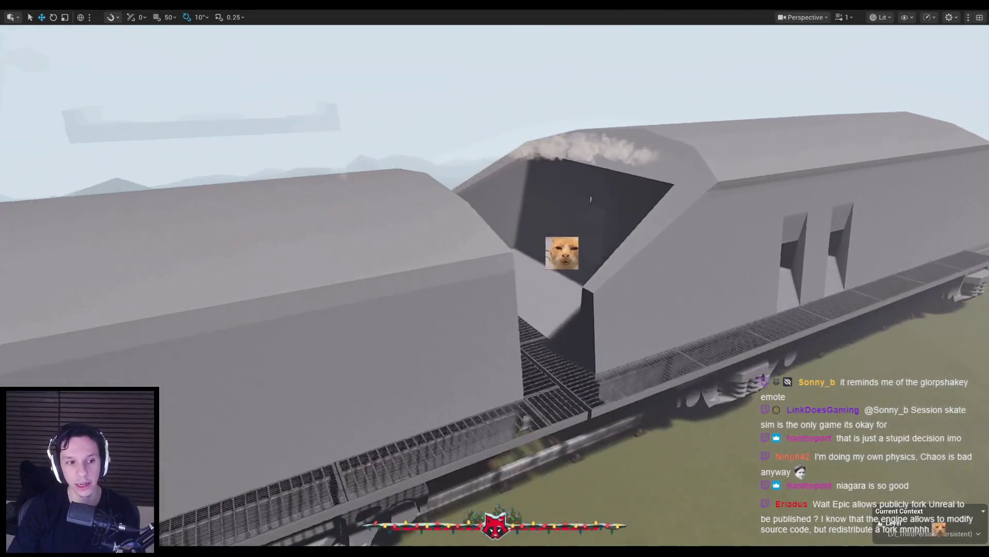
key(w)
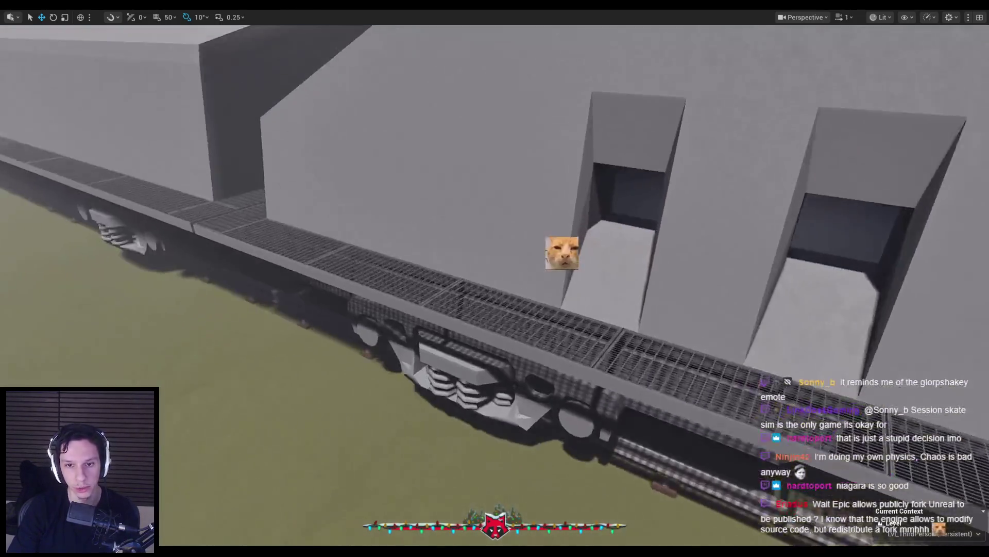
key(w)
key(s)
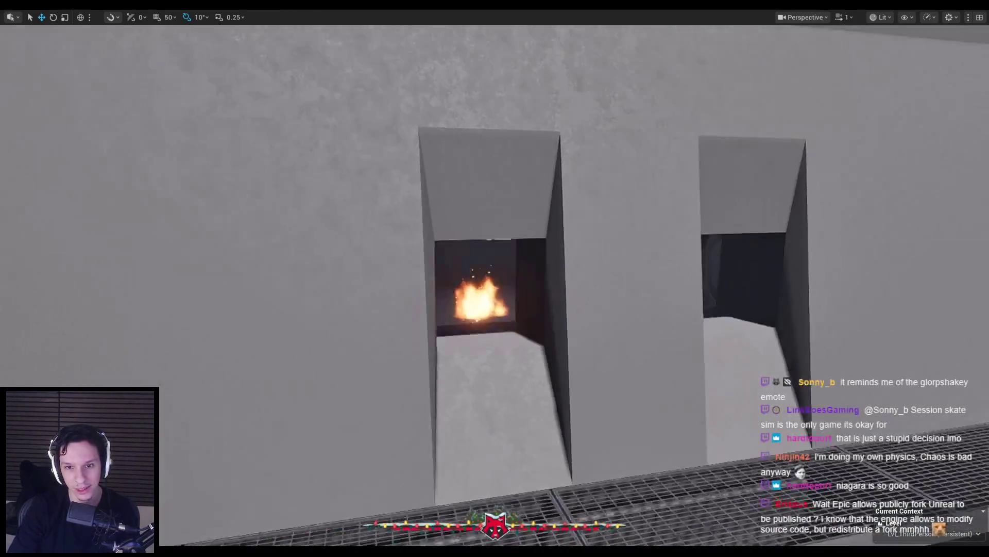
key(s)
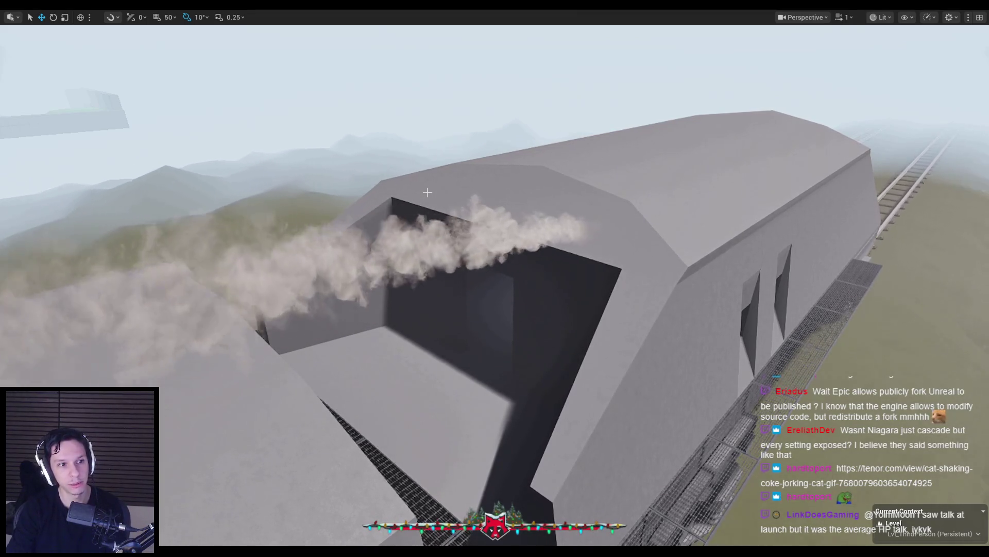
Step: Orbit up into the open roof, then start Play in Editor with Alt+P
mouse_move(494, 278)
mouse_down()
mouse_move(535, 258)
mouse_move(554, 280)
mouse_up()
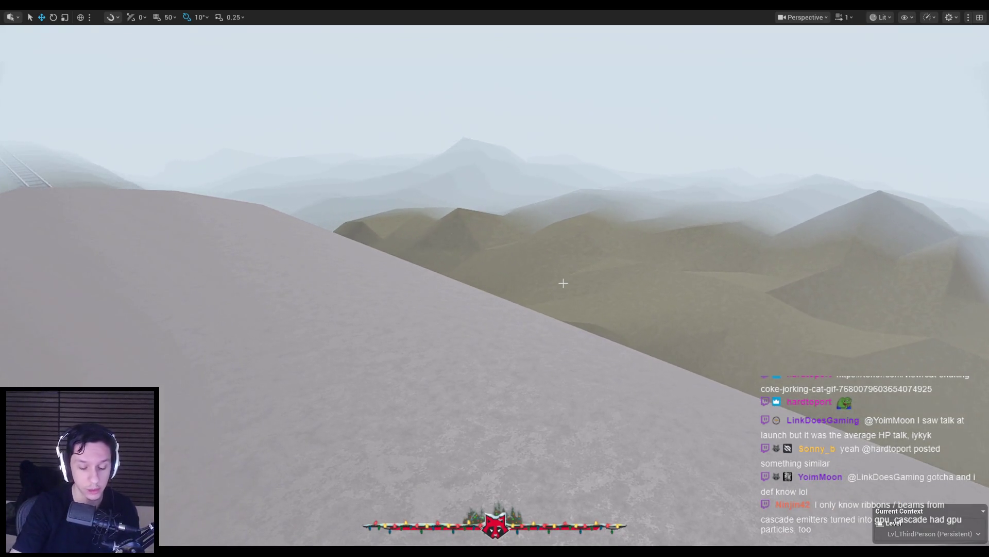
key(alt+p)
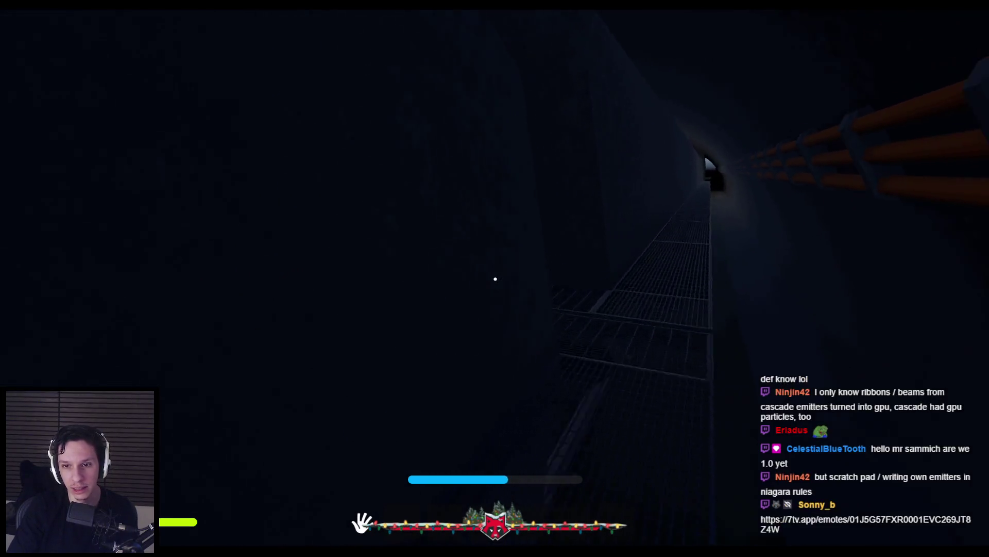
Step: Stop play, raise camera speed to 1.6, and fly between the cars and back
key(Escape)
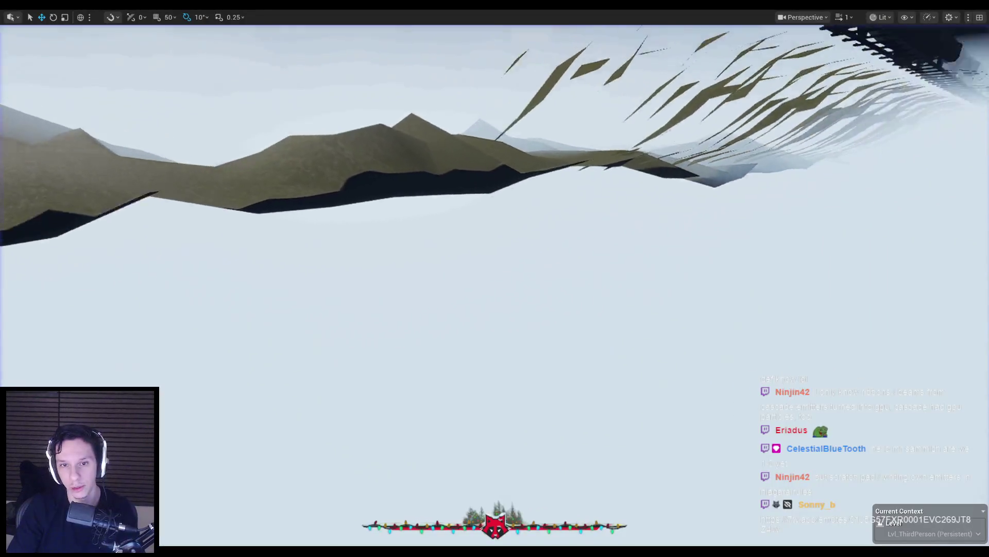
scroll(363, 109, up, 2)
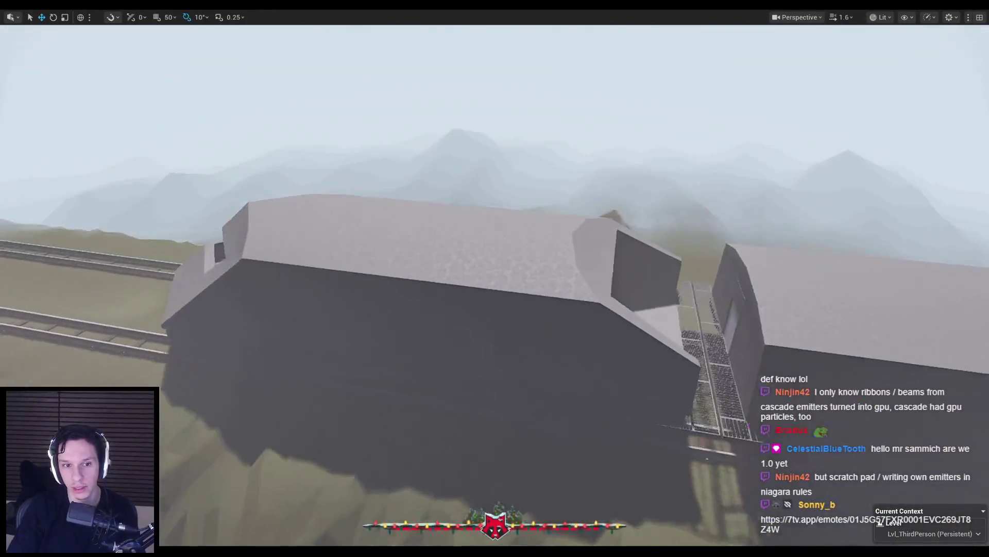
key(w)
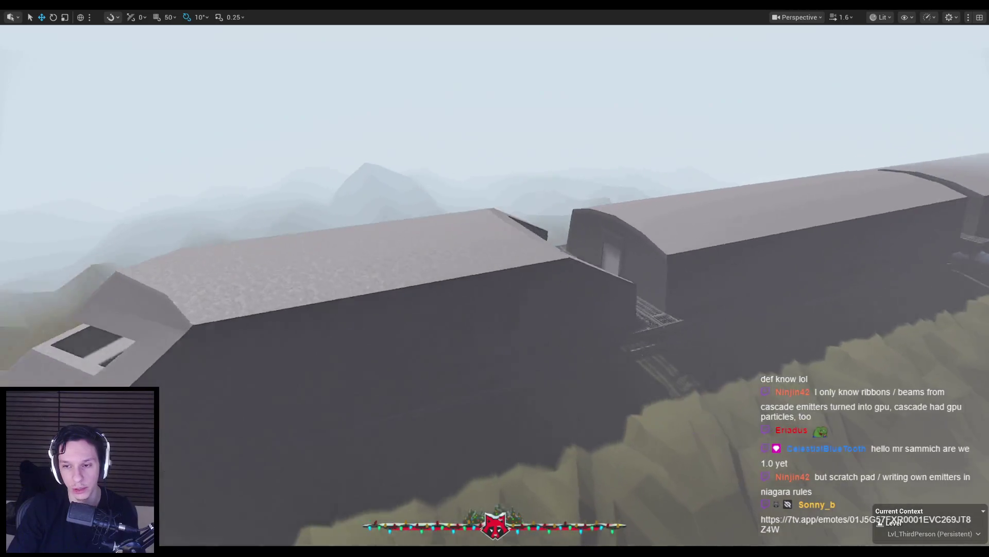
key(s)
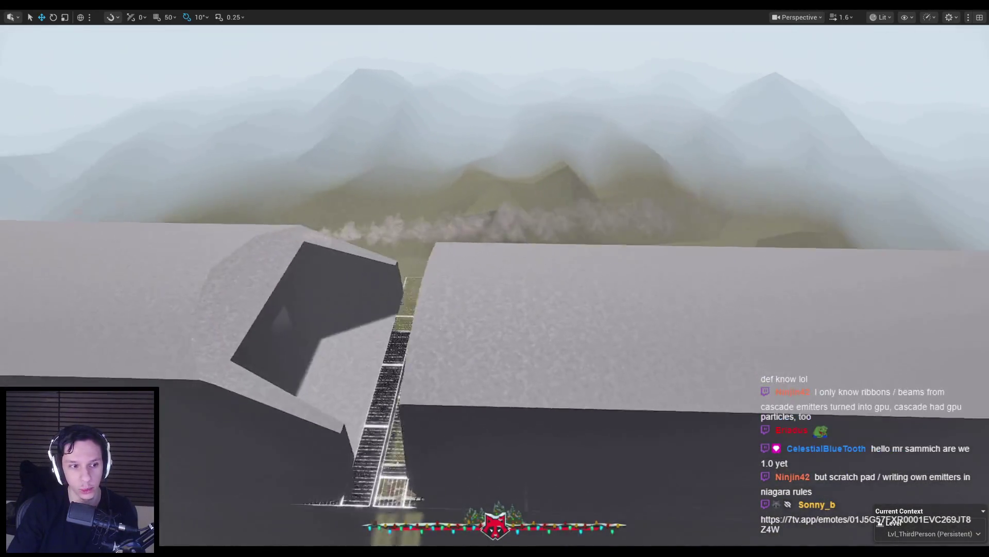
Step: Turn and tilt the view down to centre over a train-car roof
drag(361, 155, 492, 146)
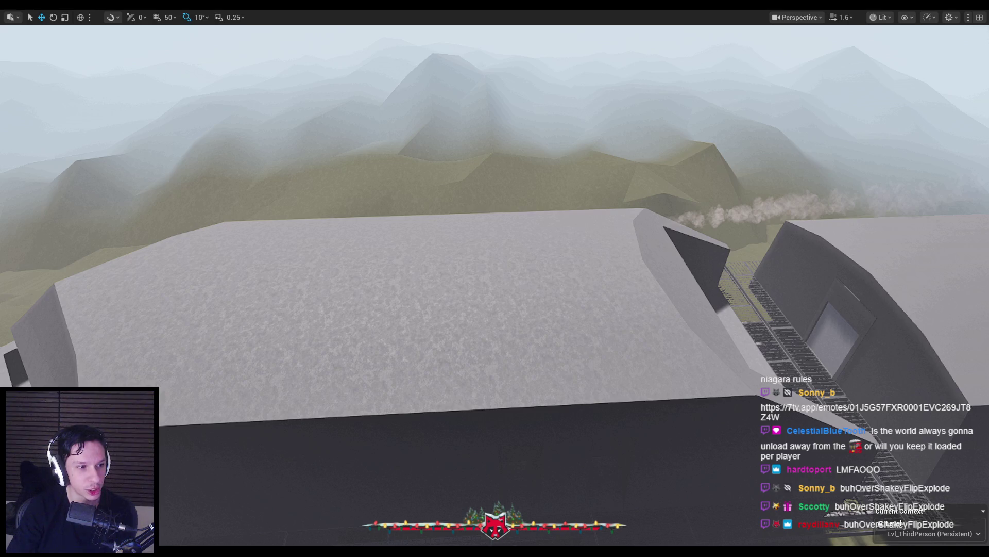
mouse_move(297, 297)
mouse_down()
mouse_move(297, 289)
mouse_move(299, 309)
mouse_up()
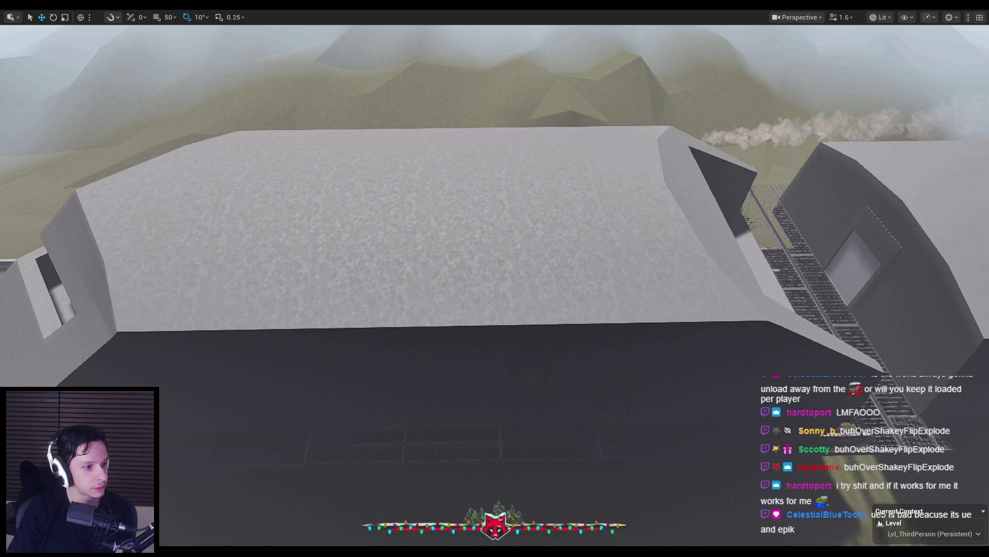
mouse_move(184, 241)
mouse_down()
mouse_move(184, 221)
mouse_move(184, 273)
mouse_up()
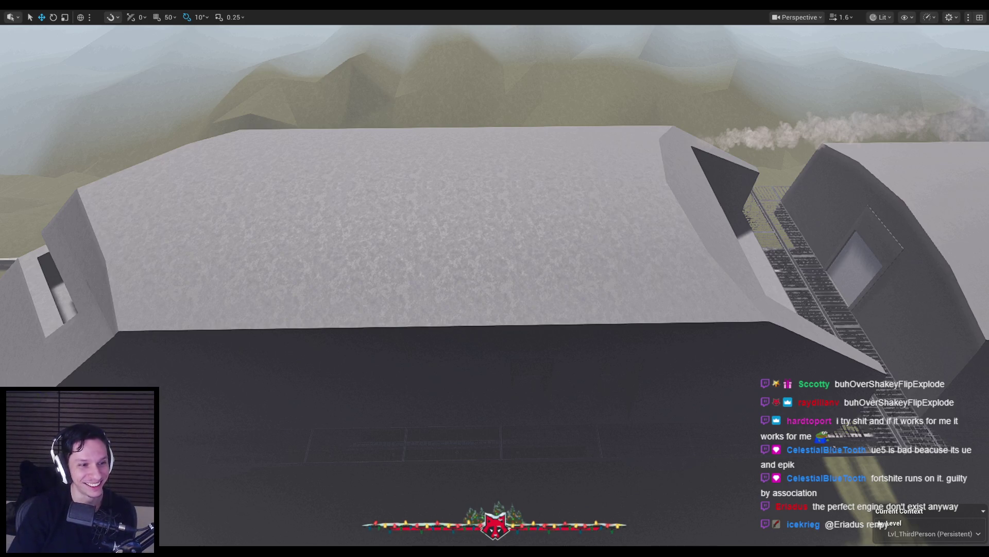
Step: Swing the camera left and back so the rails show beside the car roof
mouse_move(292, 285)
mouse_down()
mouse_move(247, 314)
mouse_move(299, 297)
mouse_up()
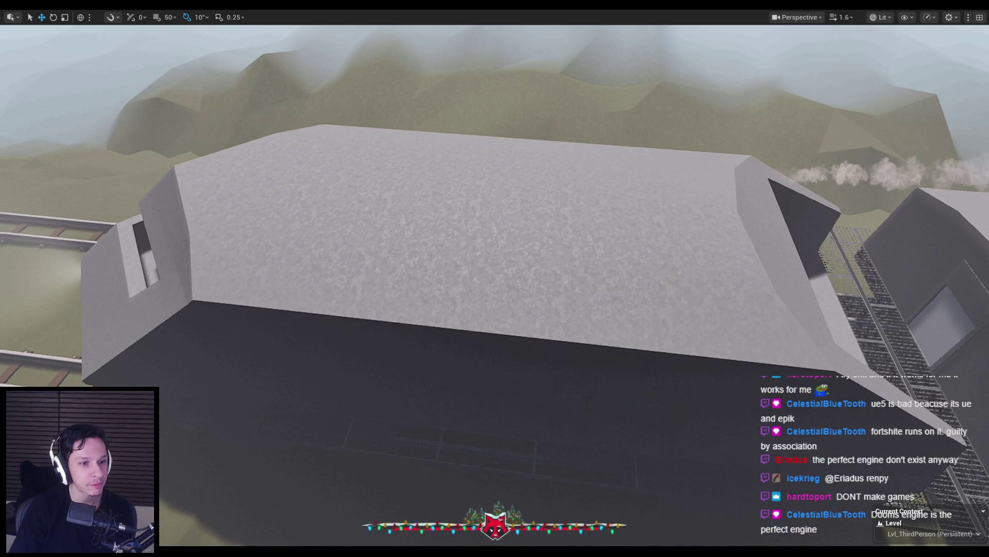
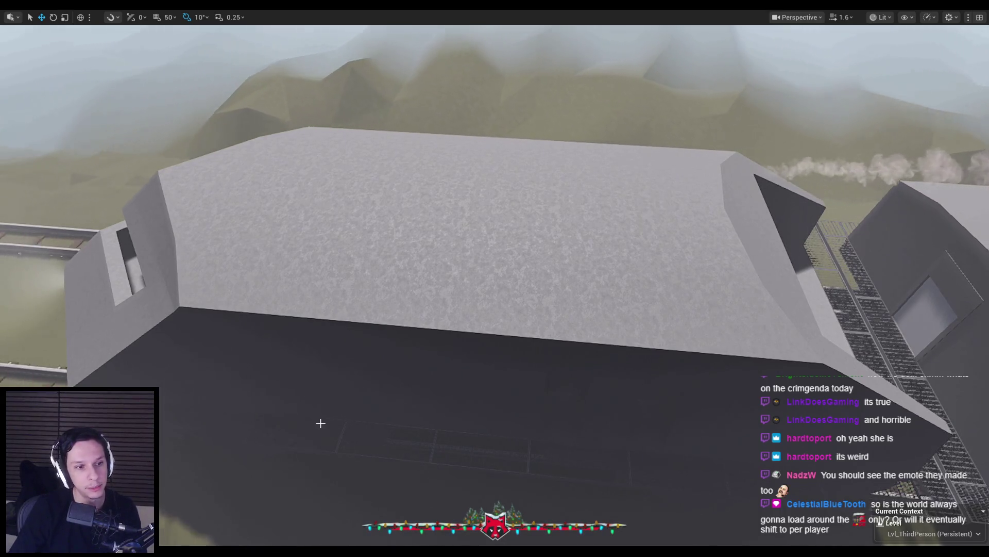
Step: Tilt the editor view from the train roof toward the foggy hills, then start Play In Editor
mouse_move(324, 406)
mouse_down()
mouse_move(326, 341)
mouse_move(196, 340)
mouse_move(196, 381)
mouse_move(199, 355)
mouse_move(195, 371)
mouse_move(170, 366)
mouse_move(247, 382)
mouse_move(237, 381)
mouse_move(226, 371)
mouse_move(263, 379)
mouse_move(286, 369)
mouse_move(204, 379)
mouse_up()
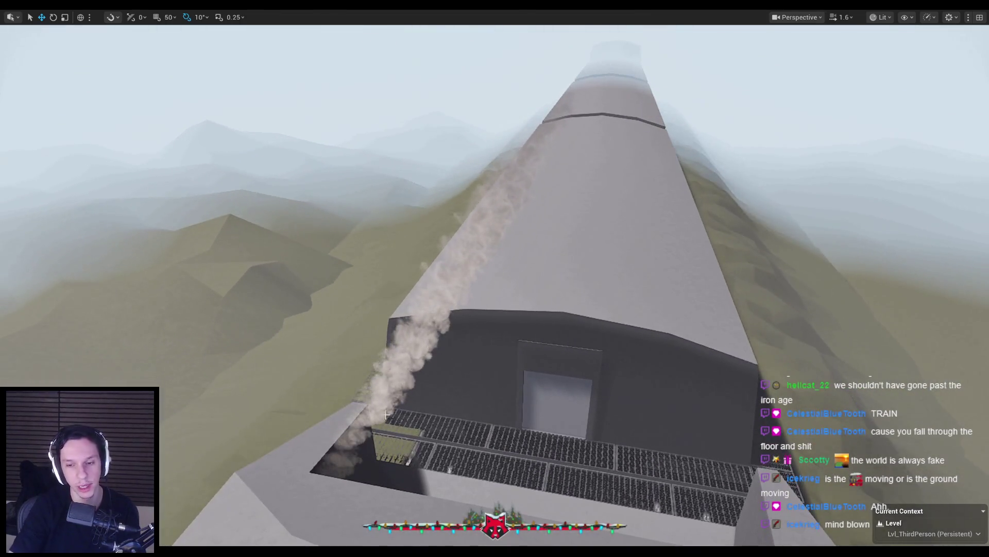
key(F8)
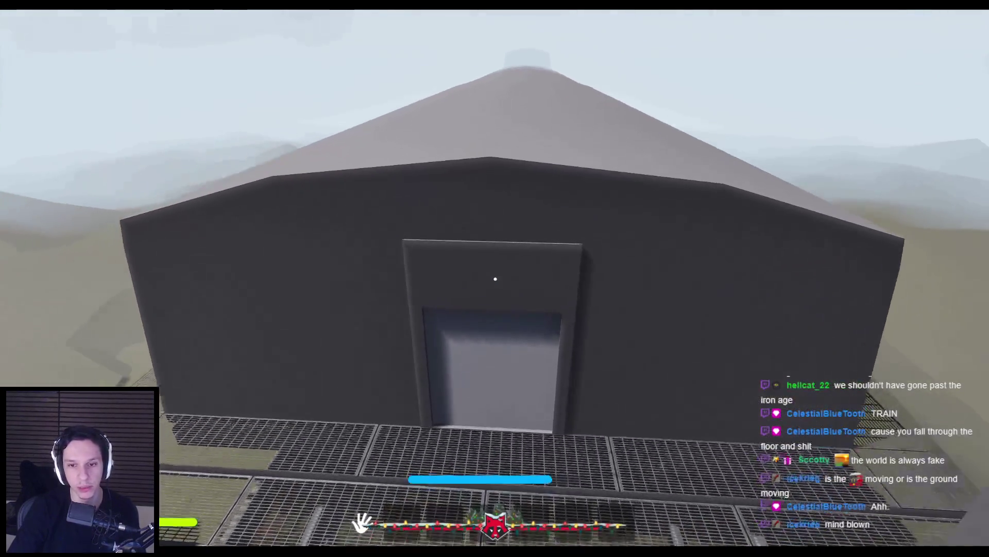
Step: Walk the player through the carriage door and down the dark corridor
key(w)
click(495, 279)
key(w)
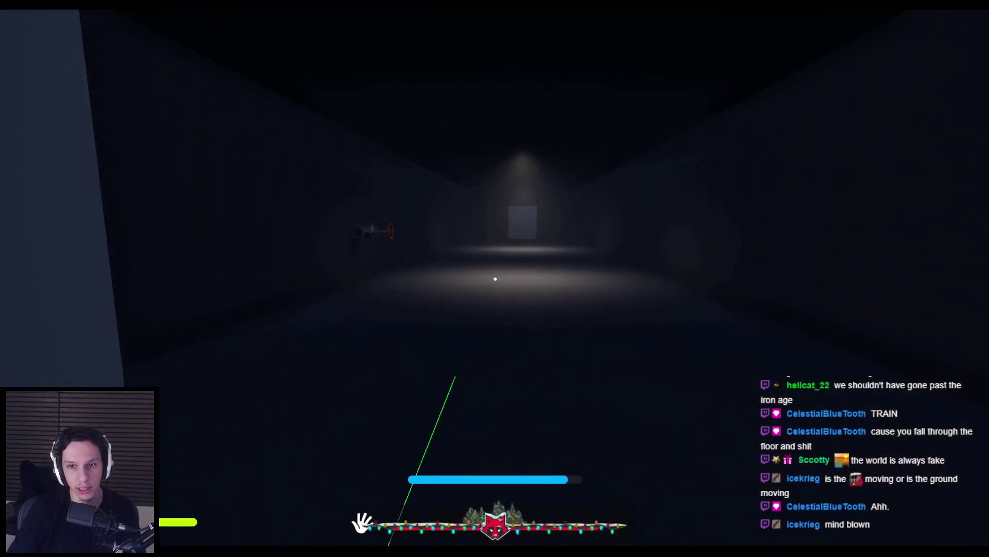
mouse_move(495, 279)
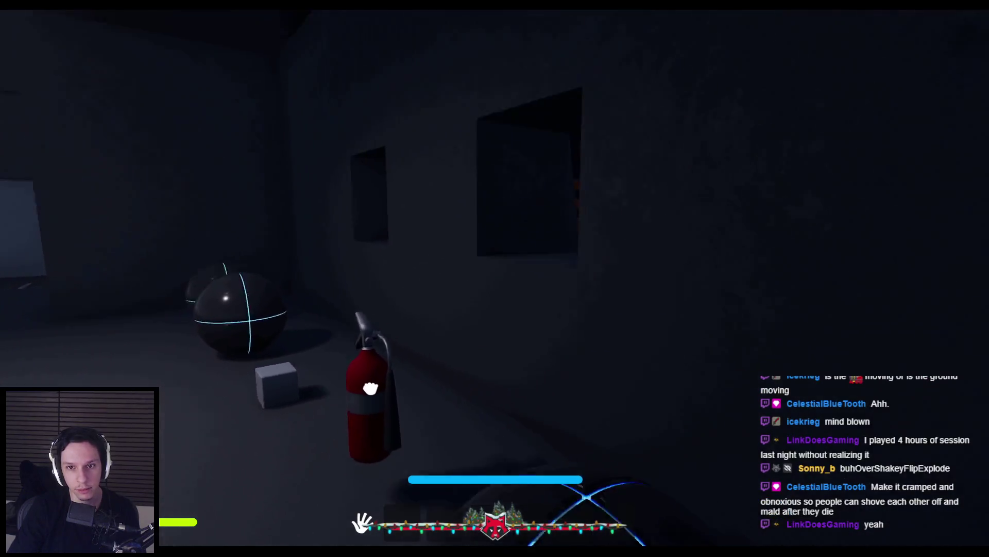
Step: Pick up the fire extinguisher, spray foam at the fire, then stop play
key(e)
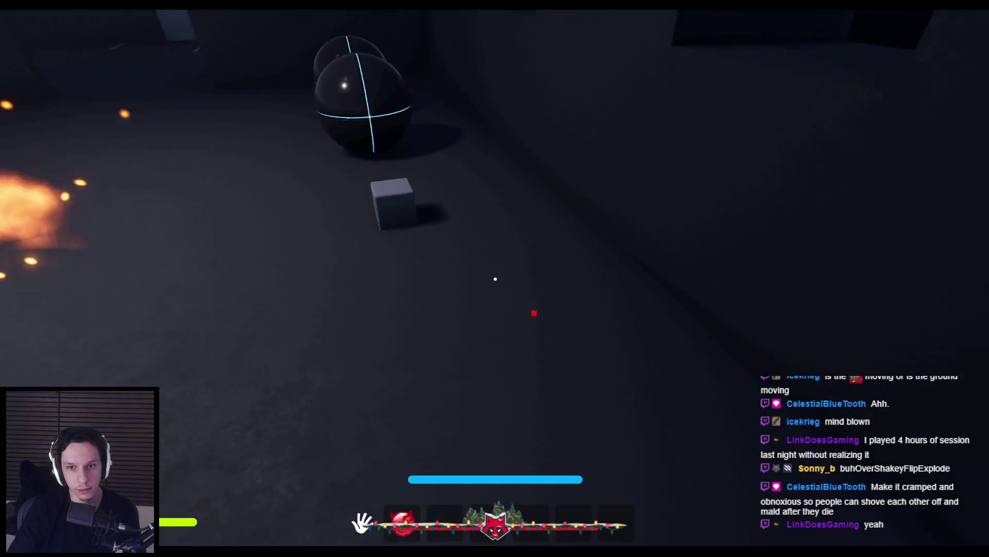
click(495, 279)
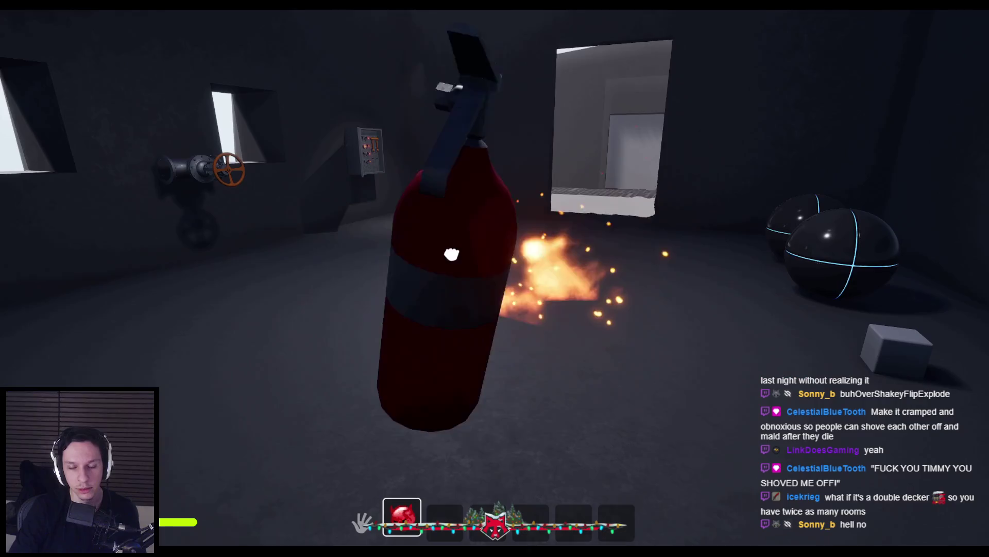
click(452, 253)
click(488, 413)
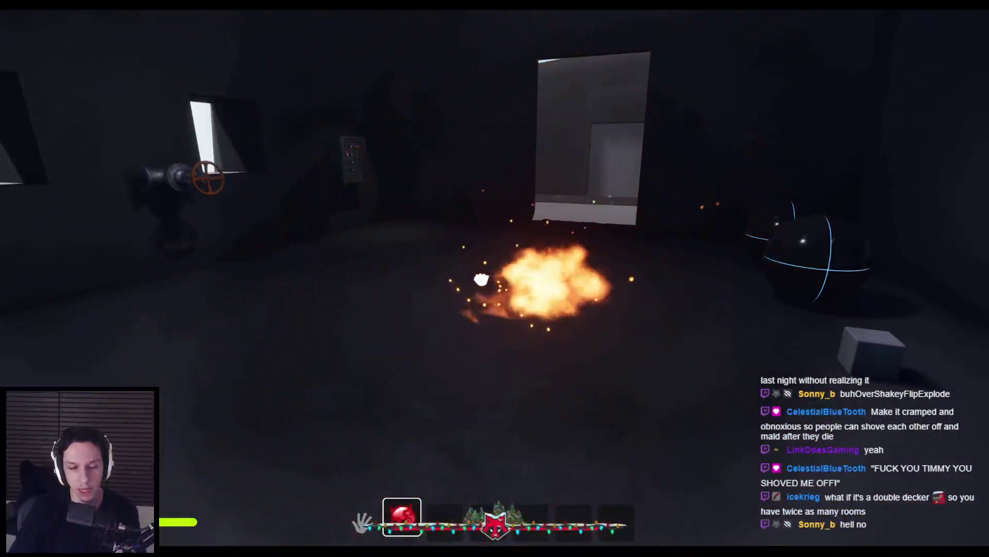
key(Escape)
Step: Fly the detached camera along the train roof and look down into the adjoining dark carriage
key(w)
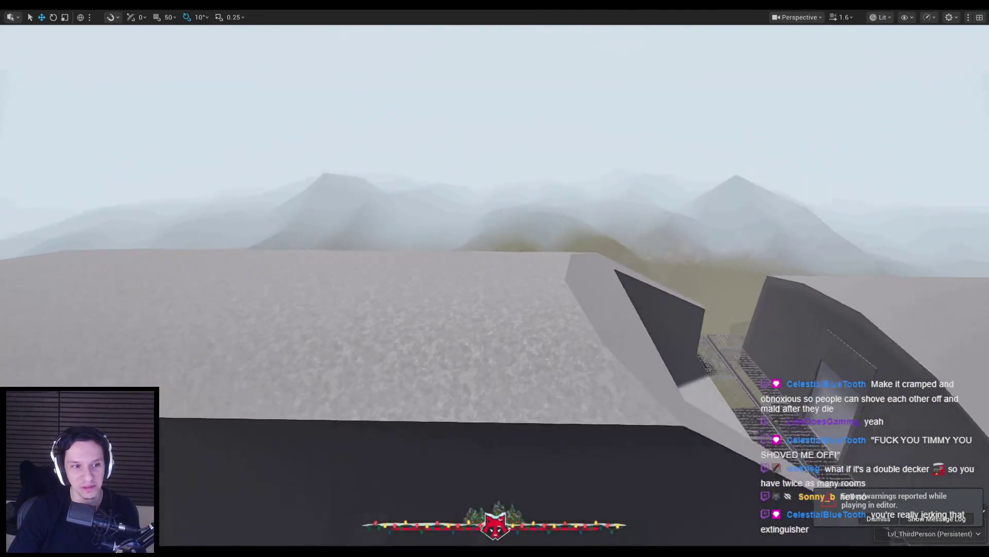
key(w)
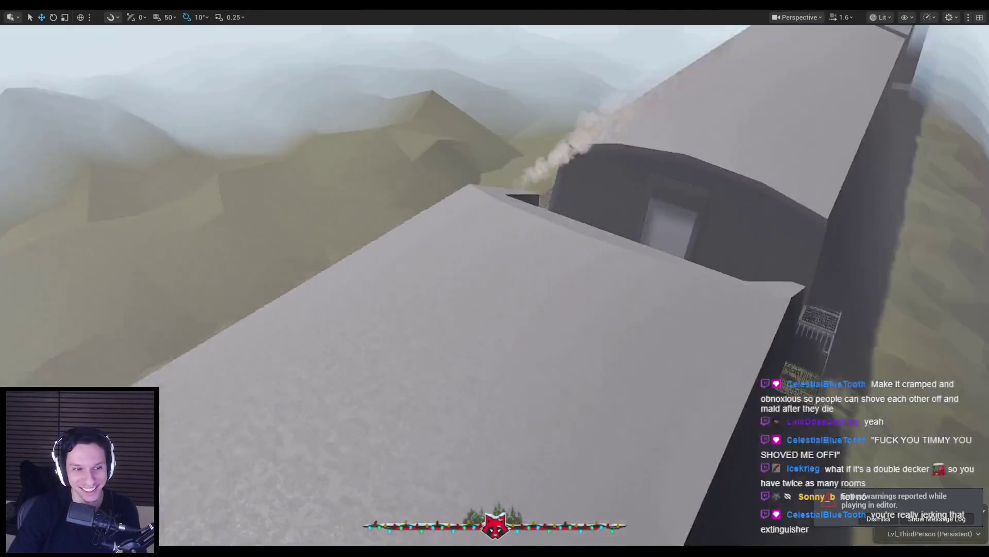
key(w)
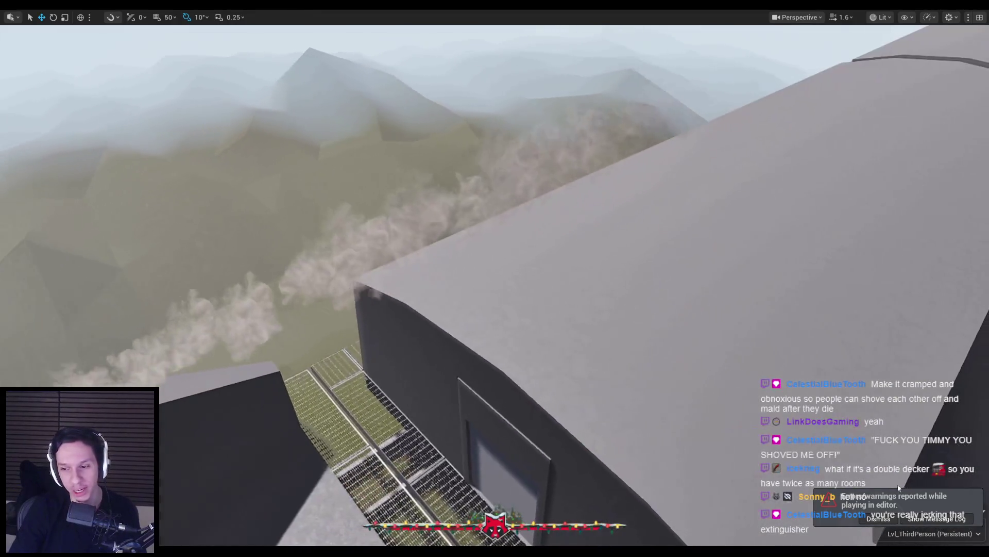
key(w)
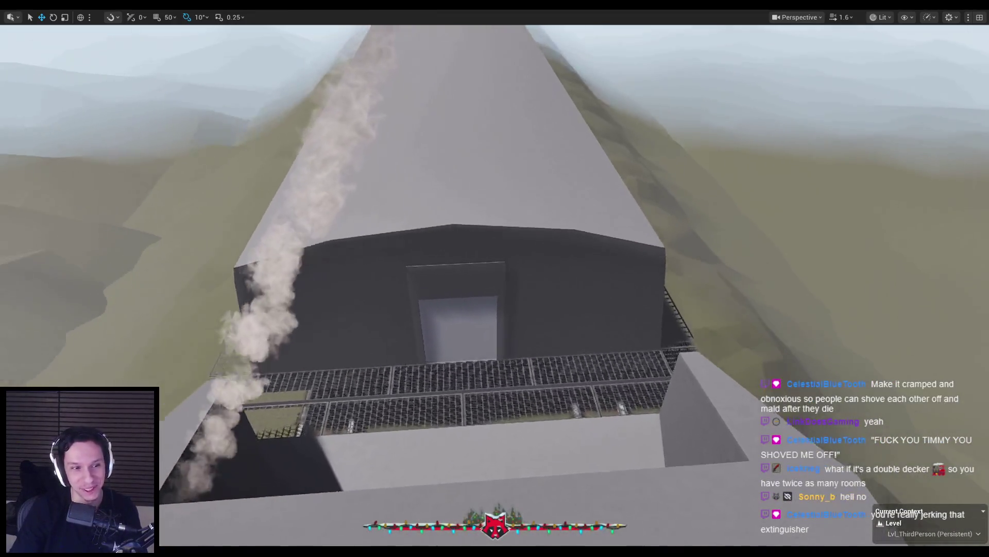
key(w)
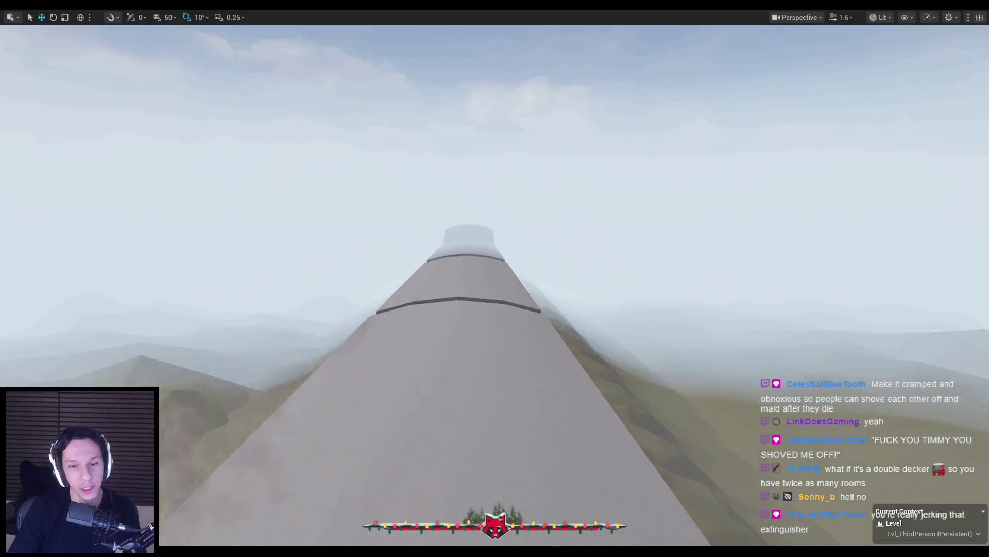
key(w)
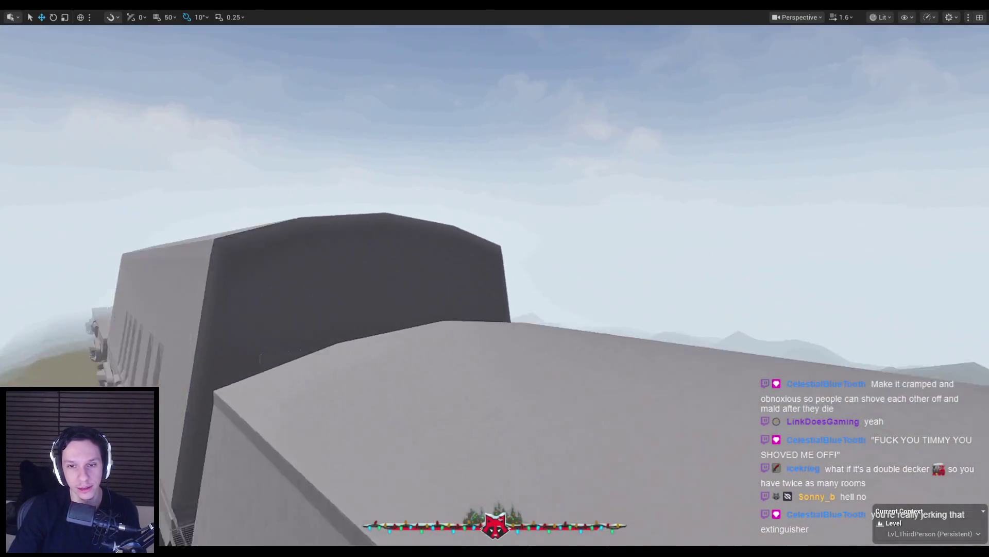
Step: Pull the view back from the carriage and retake control of the first-person player
key(s)
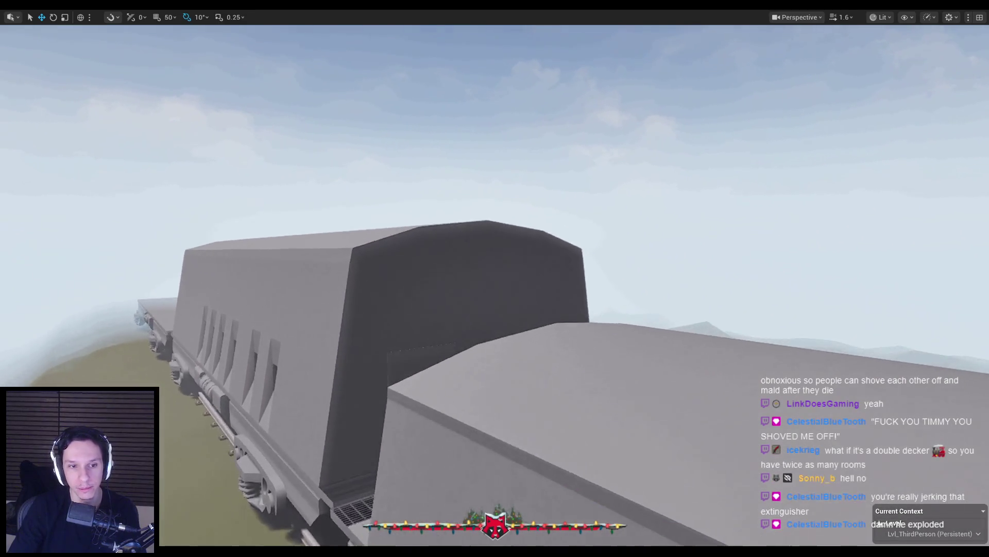
key(a)
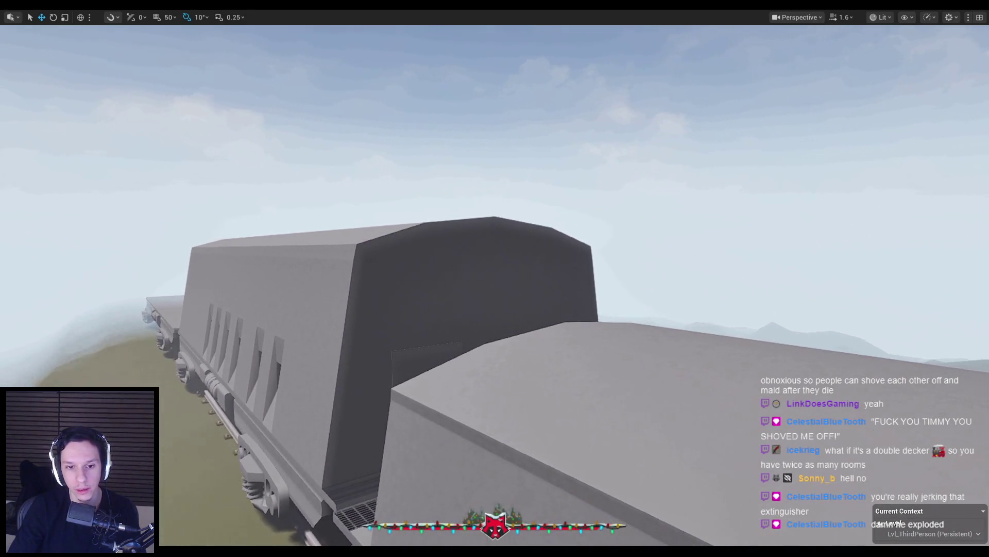
key(s)
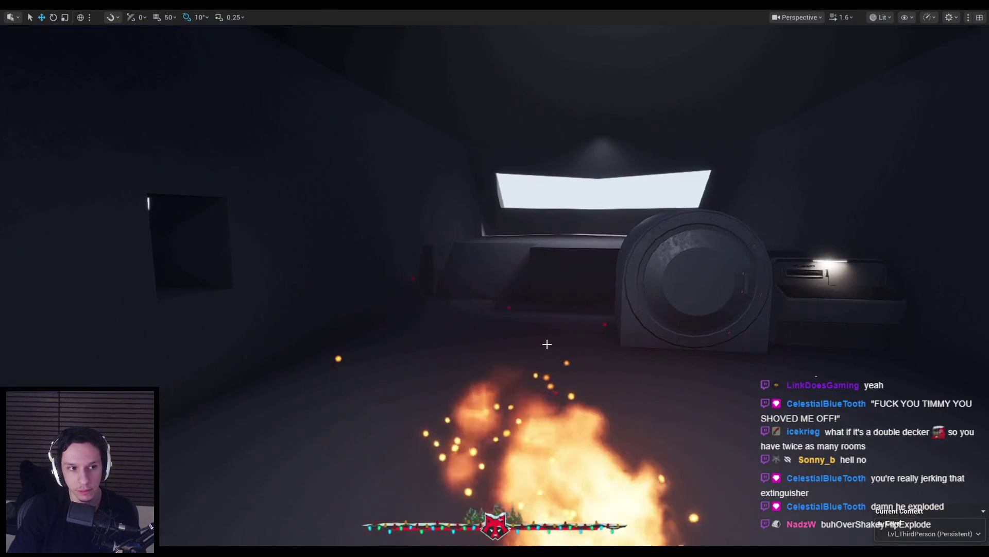
key(F8)
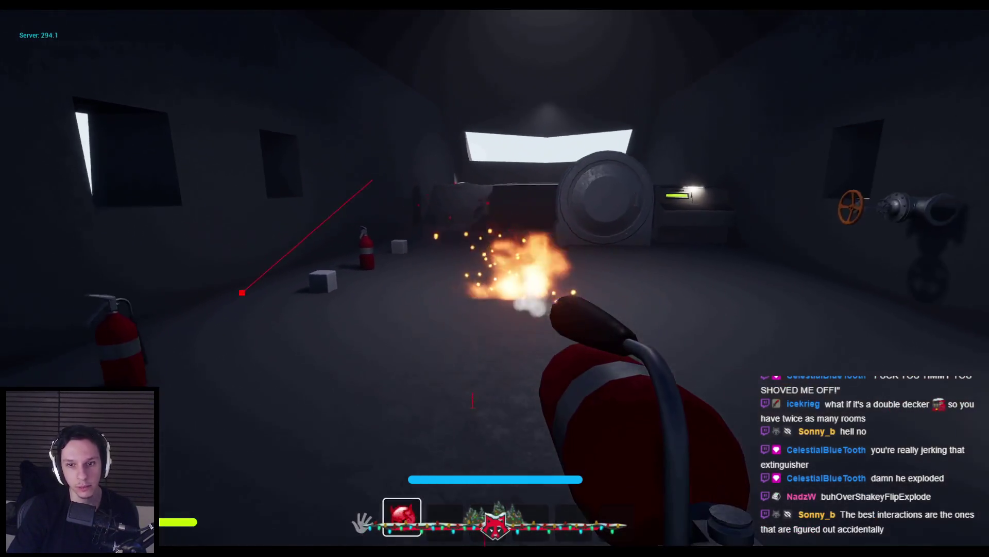
Step: Spray foam at the outside wall, grating, ceiling and dark overhang, then end play
click(494, 279)
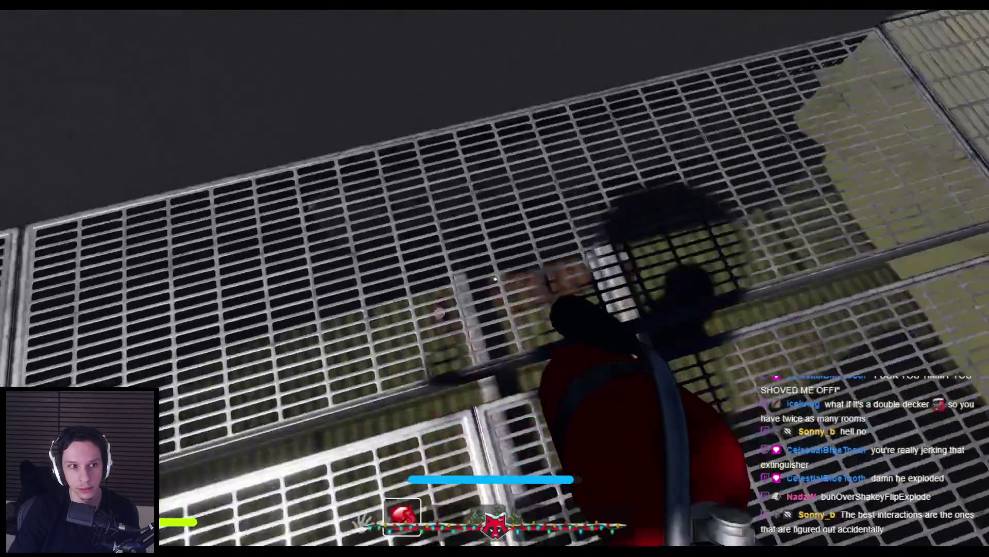
click(494, 278)
click(495, 278)
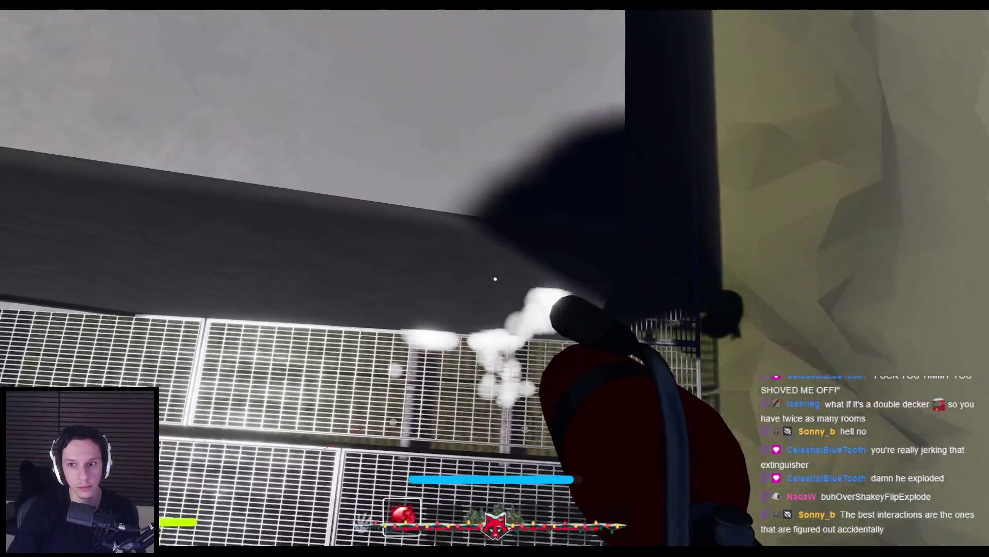
click(496, 279)
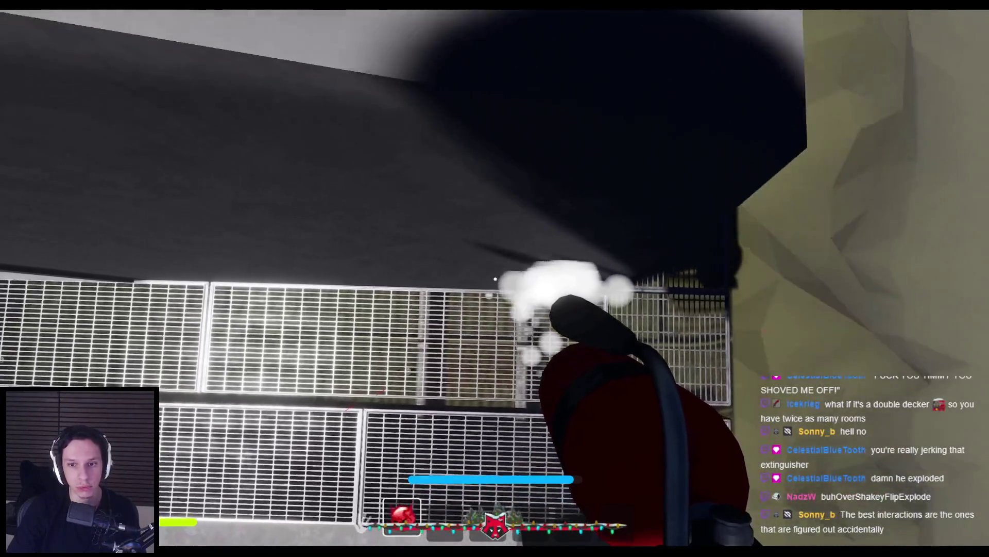
click(496, 279)
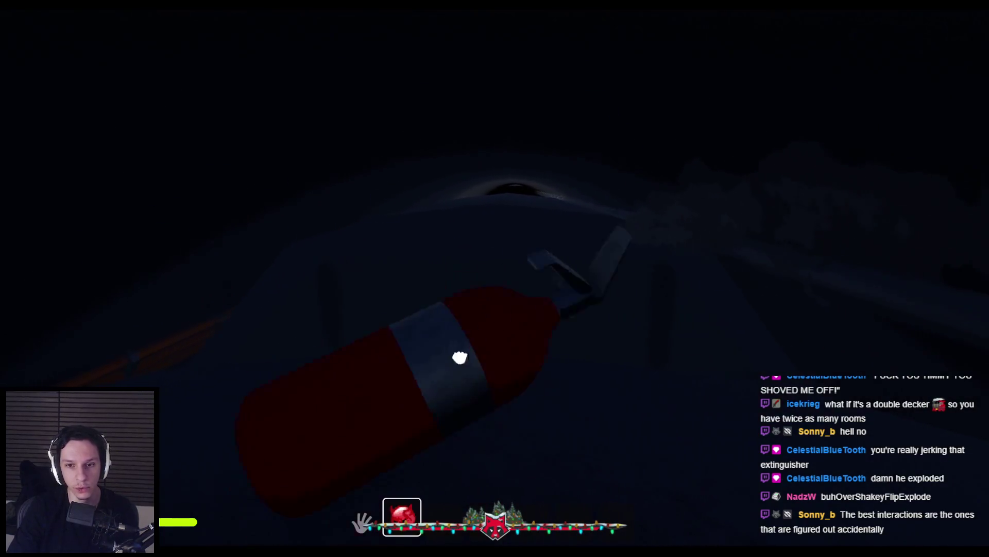
key(Escape)
Step: Survey the building from above, past its doorways, roof and long left side
scroll(856, 508, down, 2)
scroll(877, 522, up, 8)
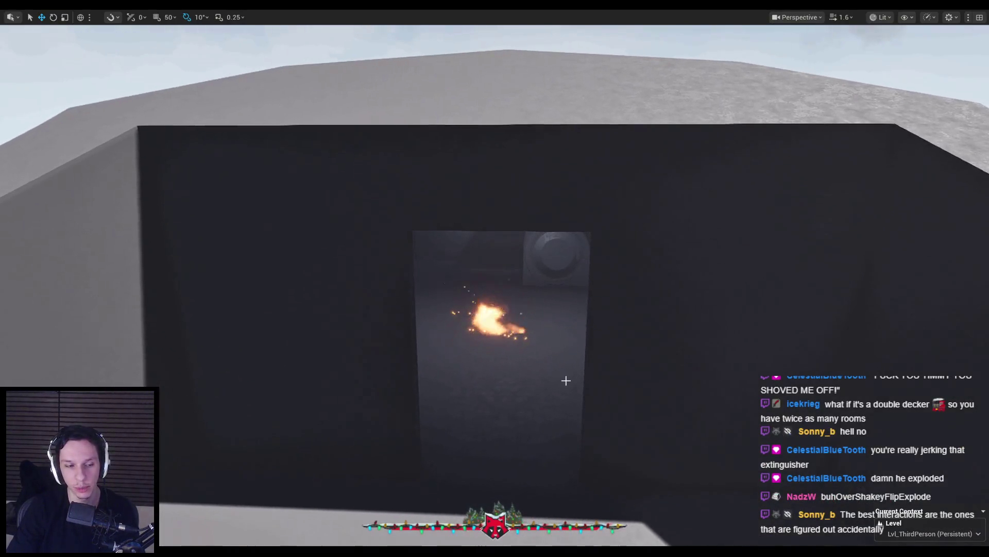
scroll(877, 522, down, 10)
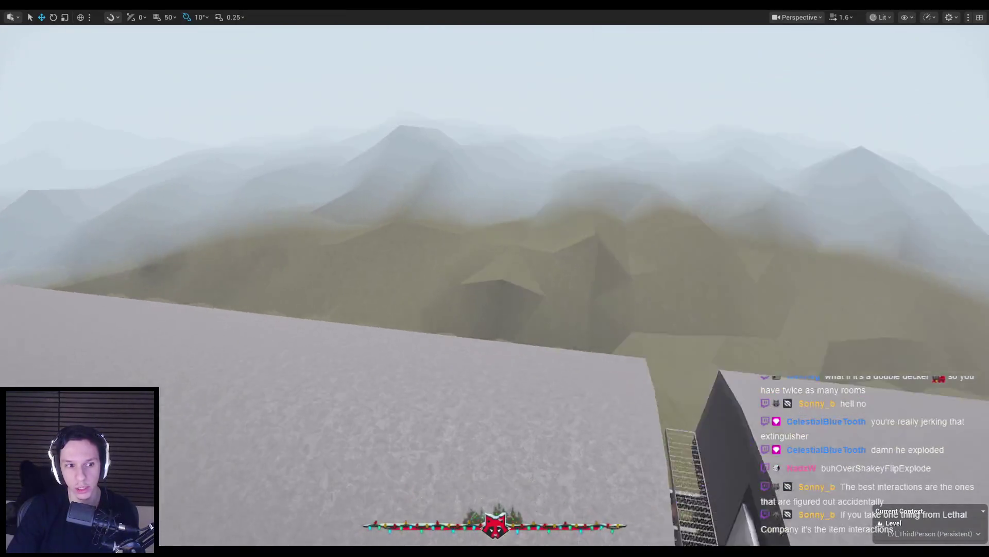
drag(495, 278, 712, 288)
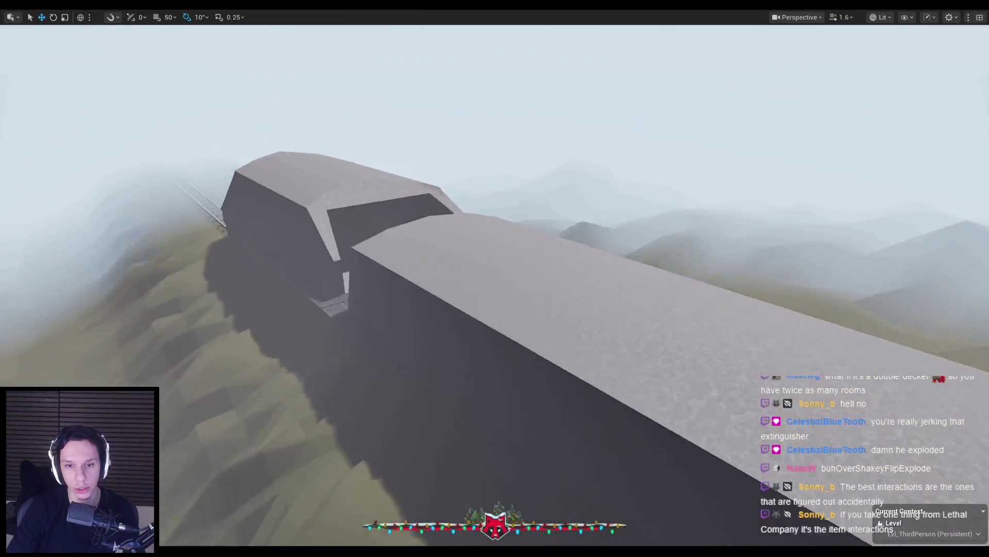
scroll(494, 279, up, 10)
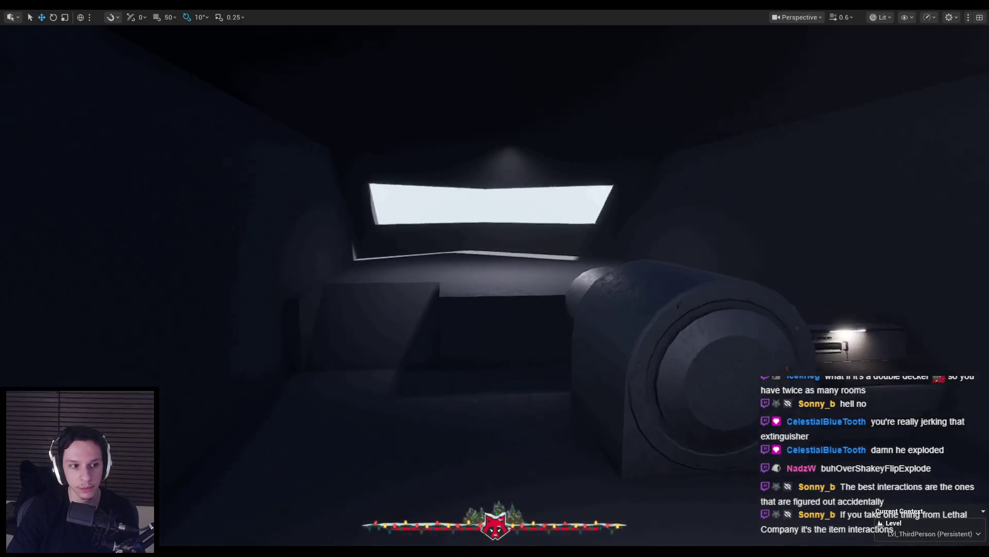
mouse_move(494, 279)
mouse_down()
mouse_move(773, 281)
mouse_move(494, 309)
mouse_move(495, 350)
mouse_move(494, 329)
mouse_up()
scroll(495, 279, up, 1)
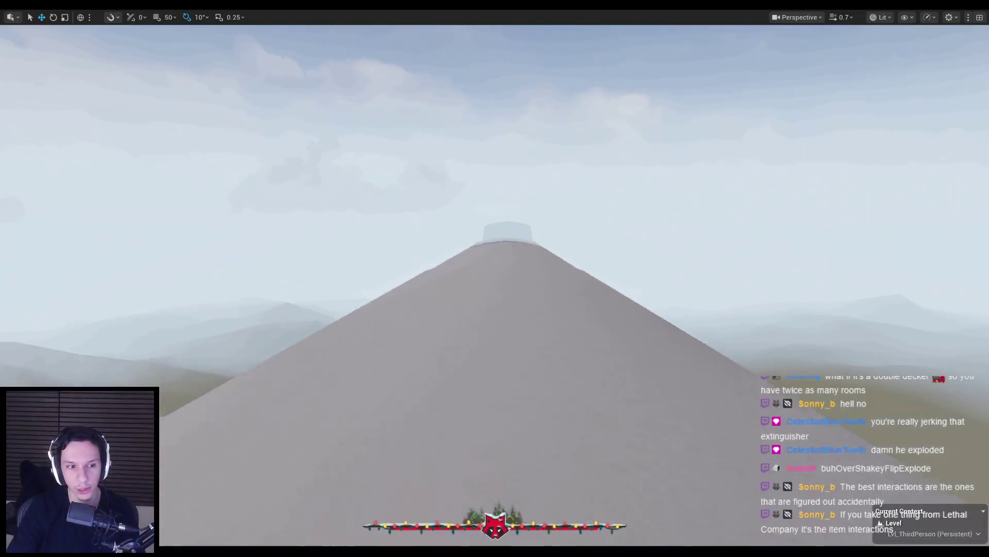
mouse_move(495, 279)
mouse_down()
mouse_move(495, 196)
mouse_move(515, 278)
mouse_move(546, 281)
mouse_move(515, 289)
mouse_move(602, 384)
mouse_up()
scroll(495, 279, up, 2)
drag(494, 278, 495, 227)
mouse_move(575, 397)
mouse_down()
mouse_move(567, 398)
mouse_move(576, 398)
mouse_up()
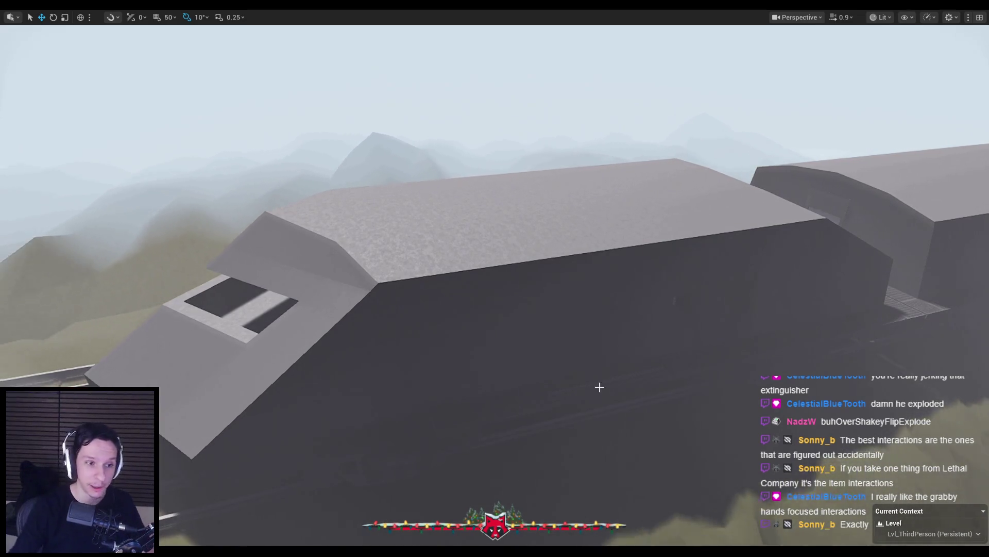
Step: Fly down through the roof into the burning room and resume play
key(w)
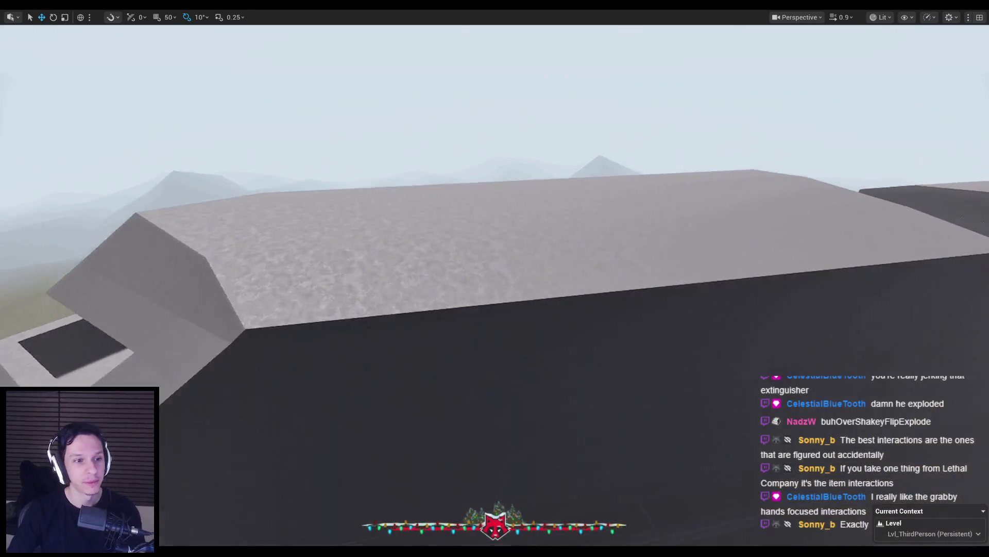
key(s)
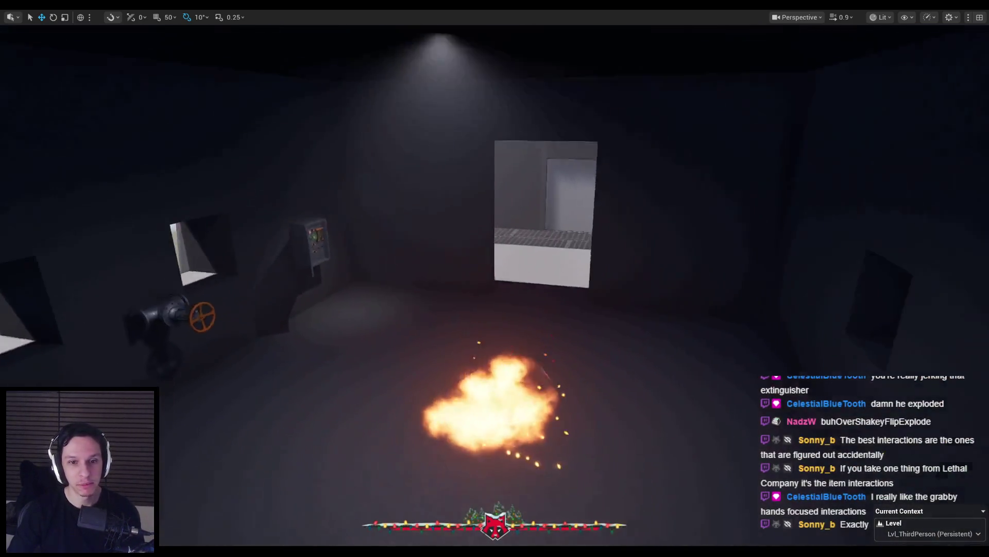
key(w)
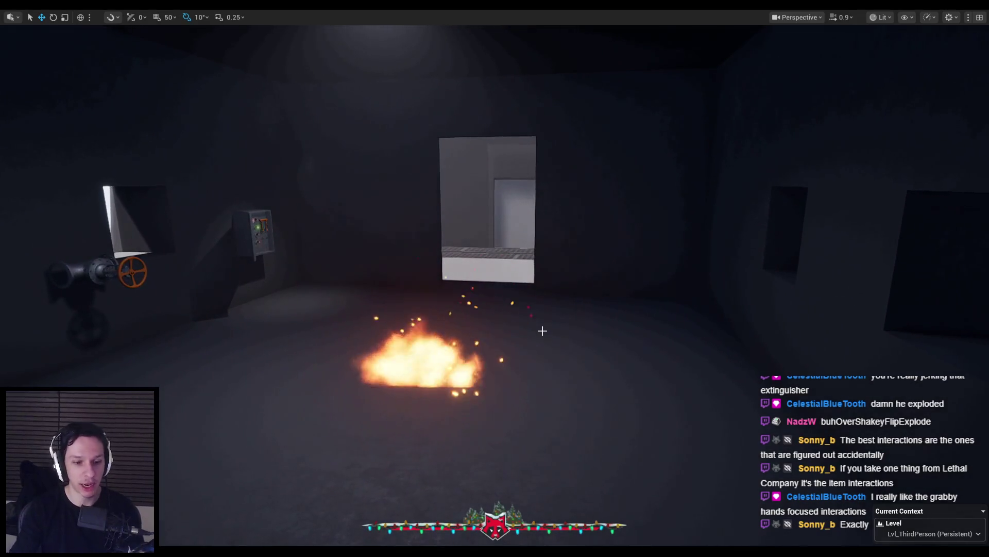
key(alt+p)
Step: Pick up the extinguisher, then swing, roll and tilt it while spraying
key(e)
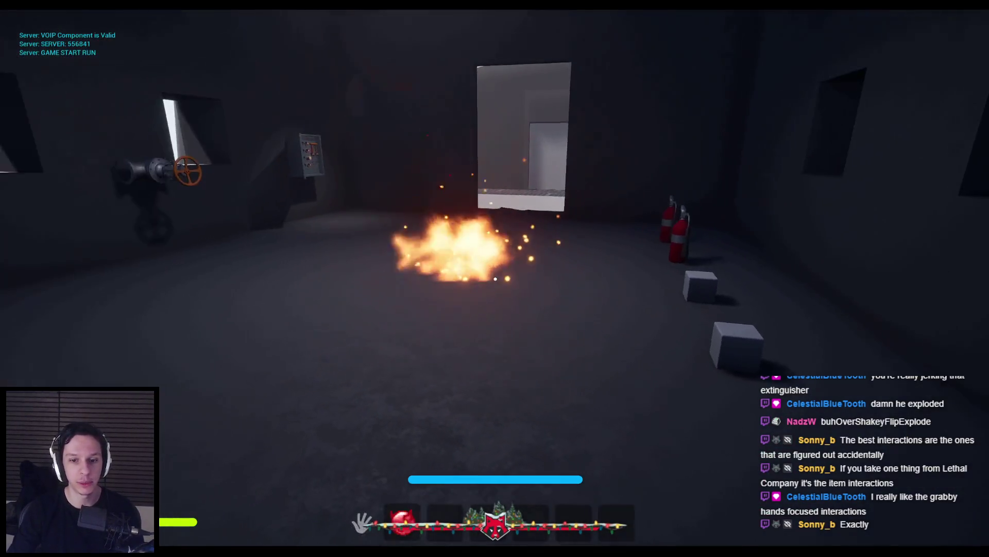
click(495, 279)
mouse_move(515, 220)
mouse_down()
mouse_move(515, 392)
mouse_move(515, 299)
mouse_up()
mouse_move(477, 220)
mouse_down()
mouse_move(419, 188)
mouse_move(419, 386)
mouse_move(483, 177)
mouse_up()
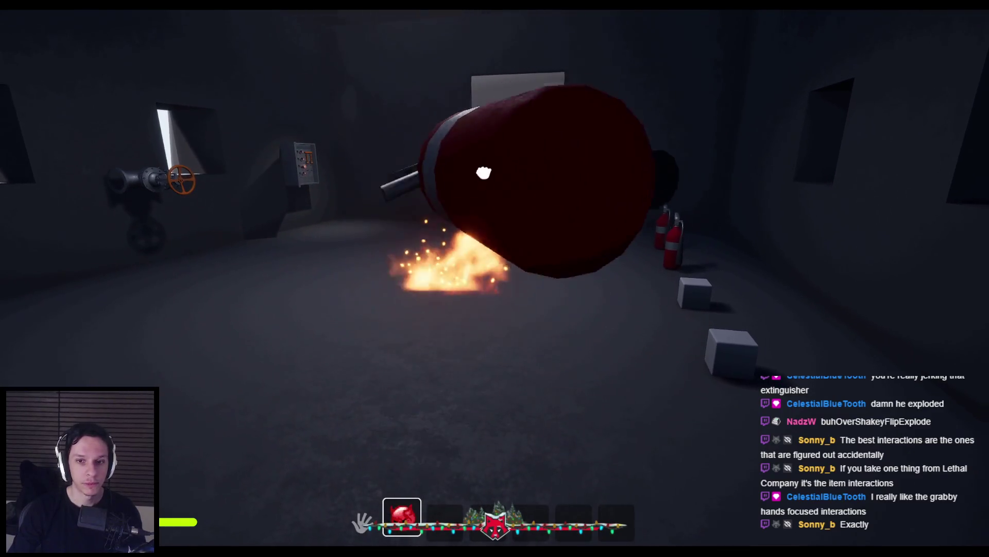
drag(483, 294, 514, 240)
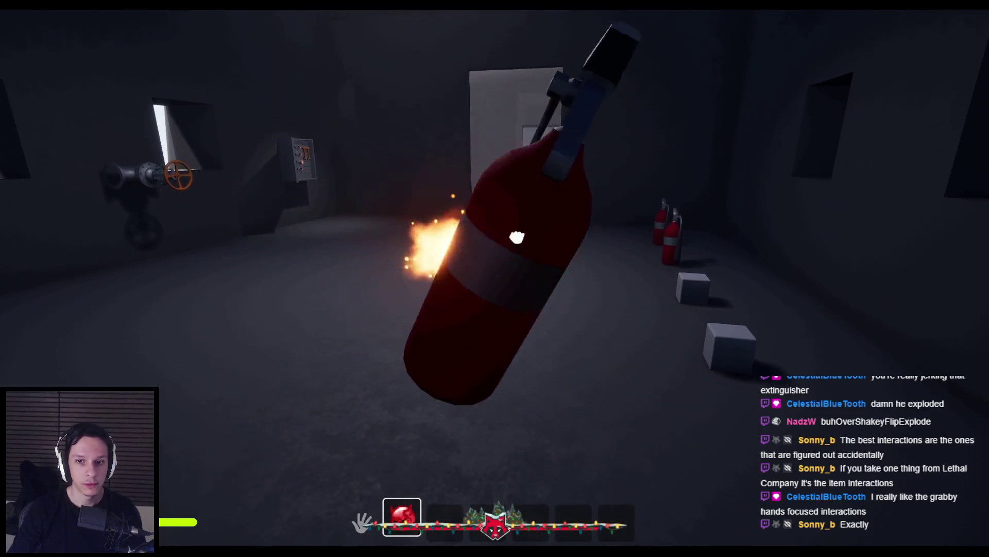
mouse_move(532, 358)
mouse_down()
mouse_move(541, 238)
mouse_move(543, 293)
mouse_move(512, 316)
mouse_move(508, 338)
mouse_move(502, 327)
mouse_move(506, 342)
mouse_move(496, 342)
mouse_move(491, 309)
mouse_move(500, 411)
mouse_move(513, 280)
mouse_move(522, 292)
mouse_up()
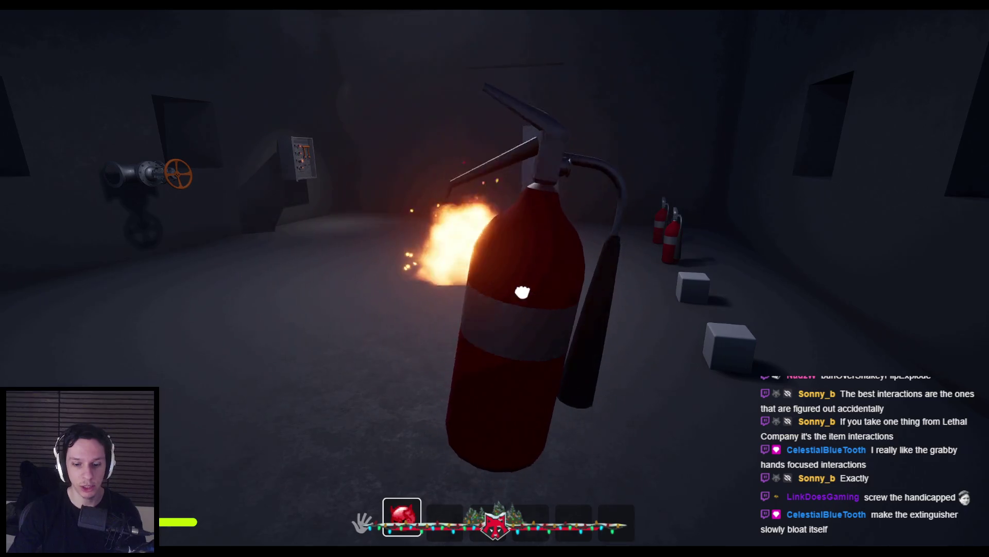
Step: Screen-capture the extinguisher, lift and swing it sideways again, then stop play
key(Print)
mouse_move(346, 97)
mouse_down()
mouse_move(592, 411)
mouse_move(739, 521)
mouse_up()
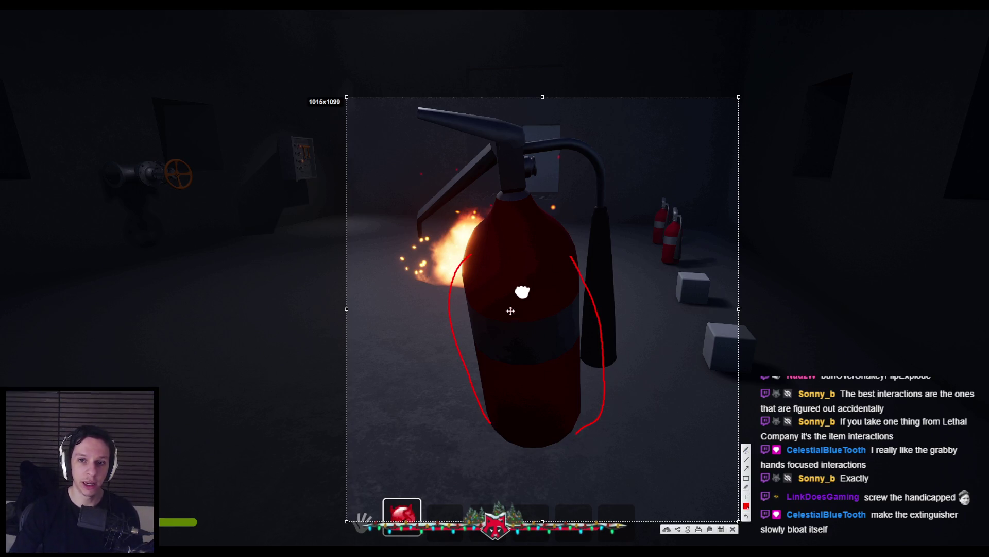
key(ctrl+c)
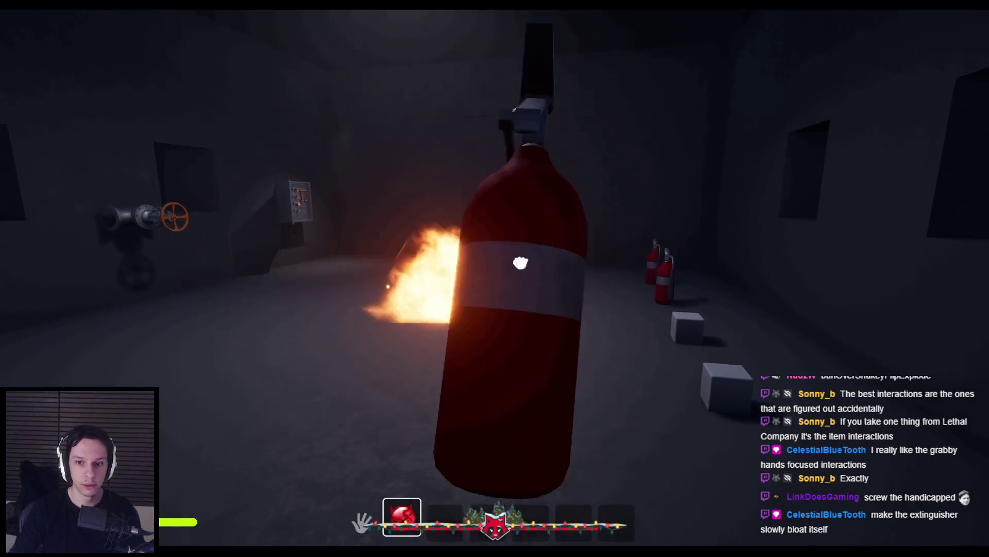
drag(420, 475, 443, 351)
mouse_move(449, 323)
mouse_down()
mouse_move(441, 294)
mouse_move(508, 261)
mouse_move(388, 310)
mouse_up()
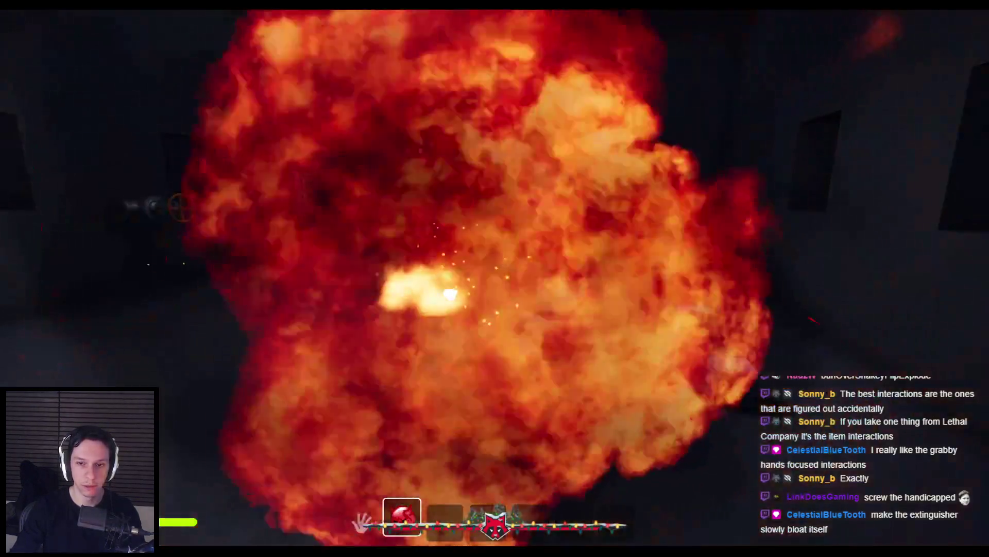
key(Escape)
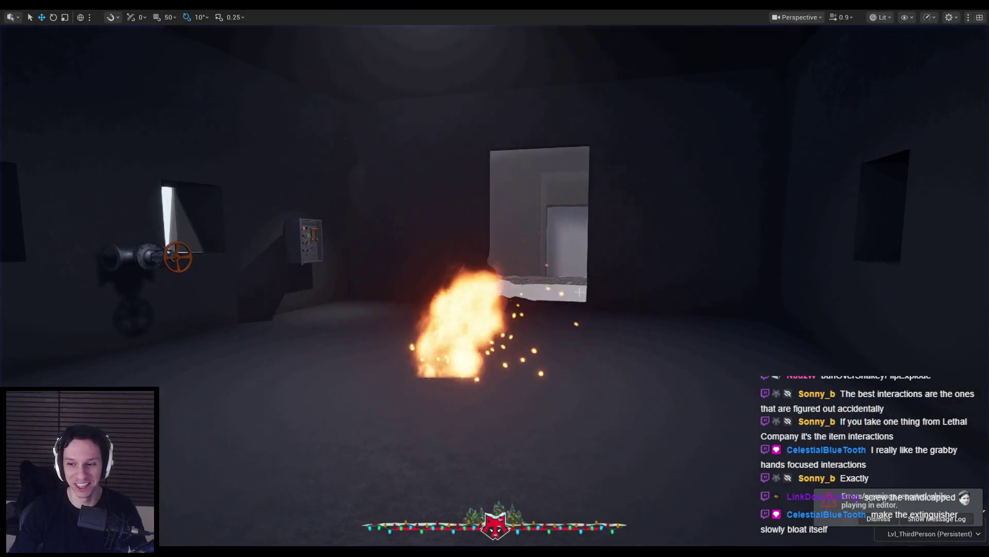
Step: Dismiss the PIE error, start a new session, and equip and swing the extinguisher from slot 1
click(871, 519)
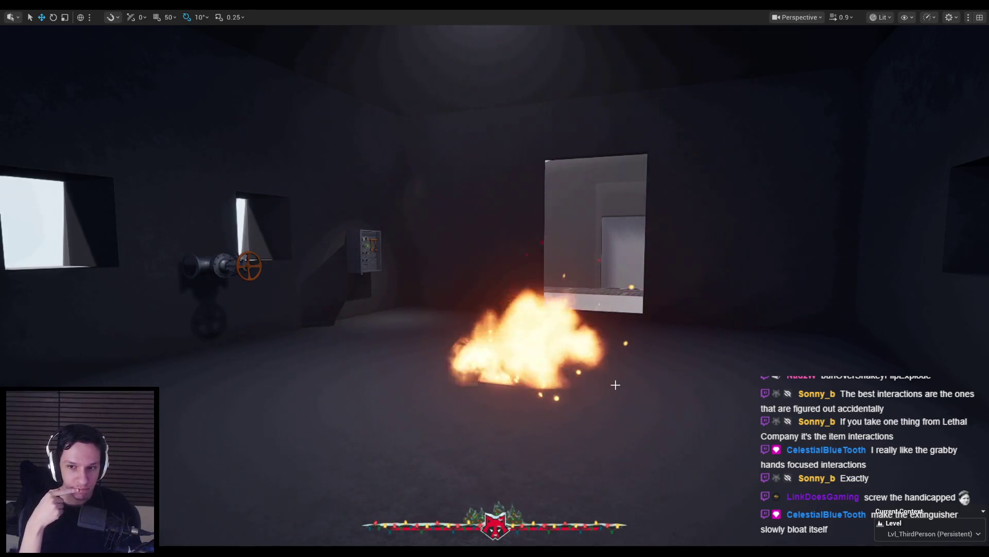
key(alt+p)
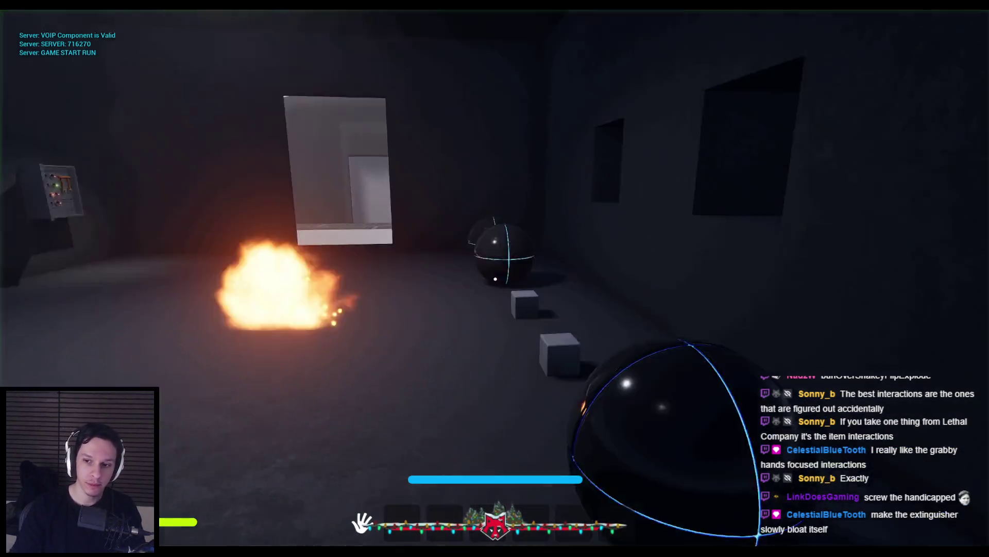
key(F8)
key(F8)
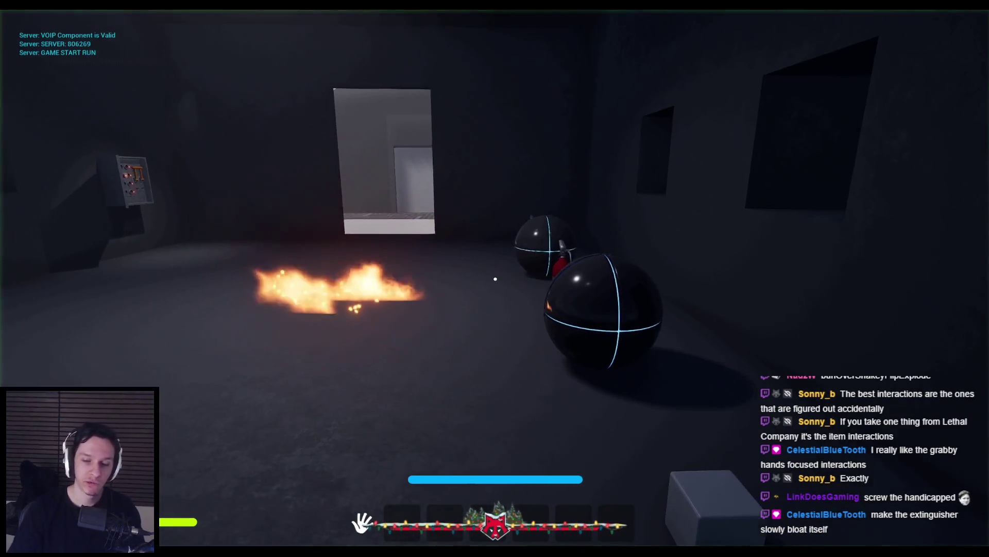
key(1)
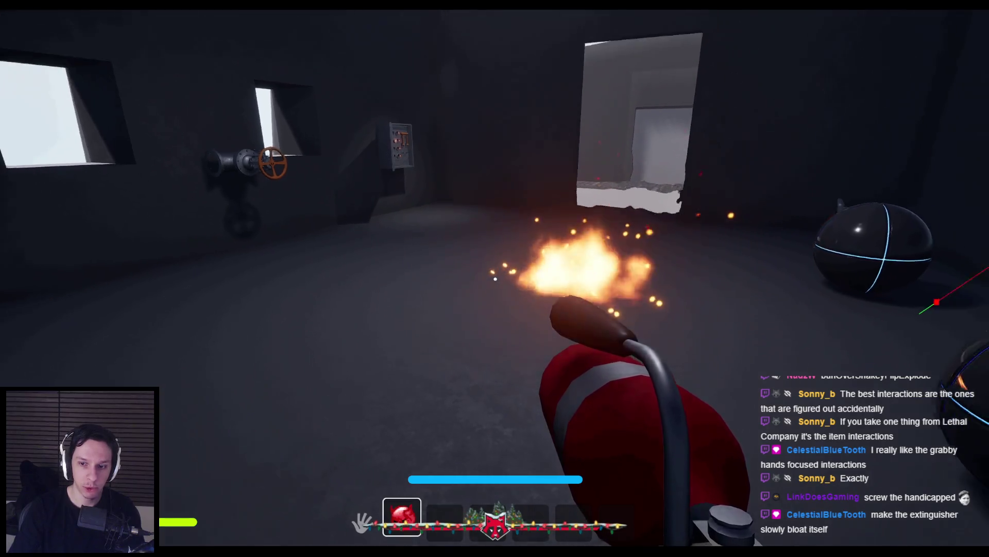
key(f)
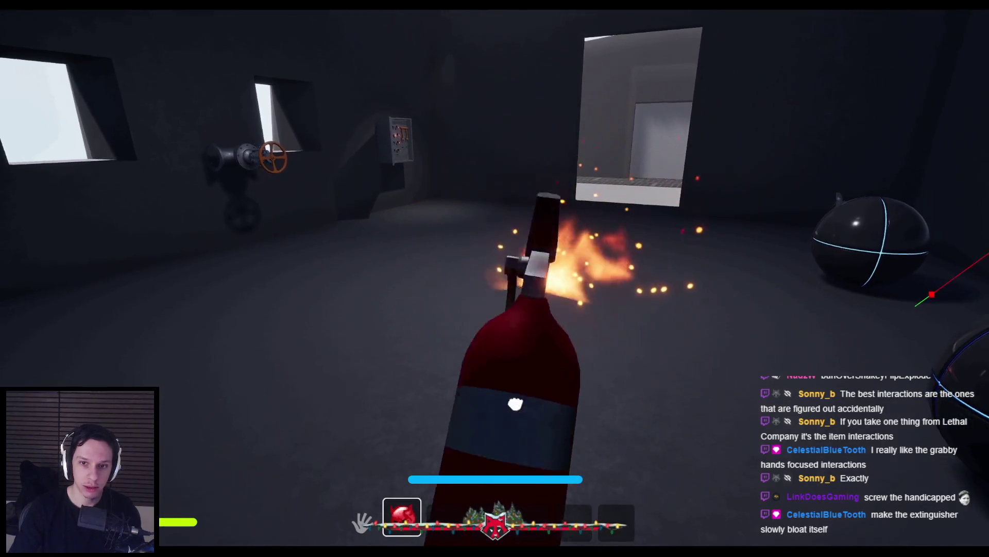
key(f)
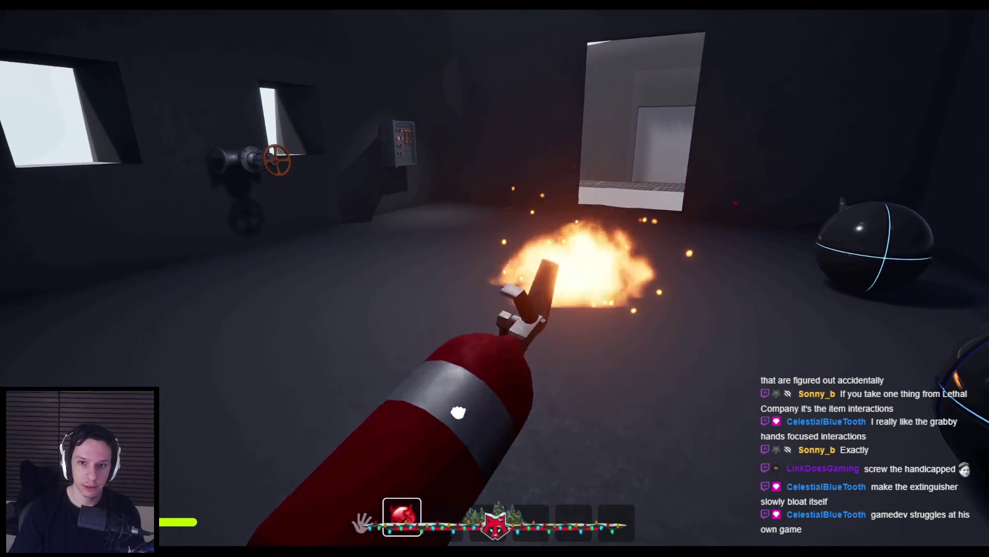
mouse_move(458, 277)
mouse_down()
mouse_move(658, 289)
mouse_move(630, 302)
mouse_move(561, 303)
mouse_move(530, 287)
mouse_move(494, 324)
mouse_move(608, 391)
mouse_move(493, 332)
mouse_move(531, 387)
mouse_move(517, 376)
mouse_move(505, 302)
mouse_move(713, 327)
mouse_move(662, 276)
mouse_move(596, 291)
mouse_move(618, 299)
mouse_move(602, 301)
mouse_move(607, 289)
mouse_move(616, 287)
mouse_move(464, 402)
mouse_move(574, 316)
mouse_move(512, 249)
mouse_move(504, 482)
mouse_move(522, 217)
mouse_move(320, 214)
mouse_up()
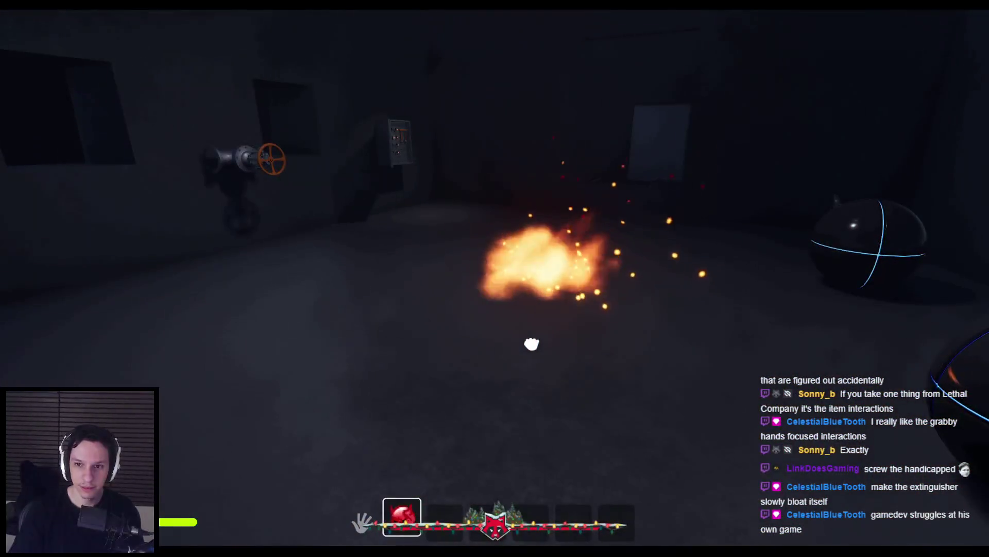
Step: Restart play, pick up a fire extinguisher and swing it while spraying
key(Escape)
key(alt+p)
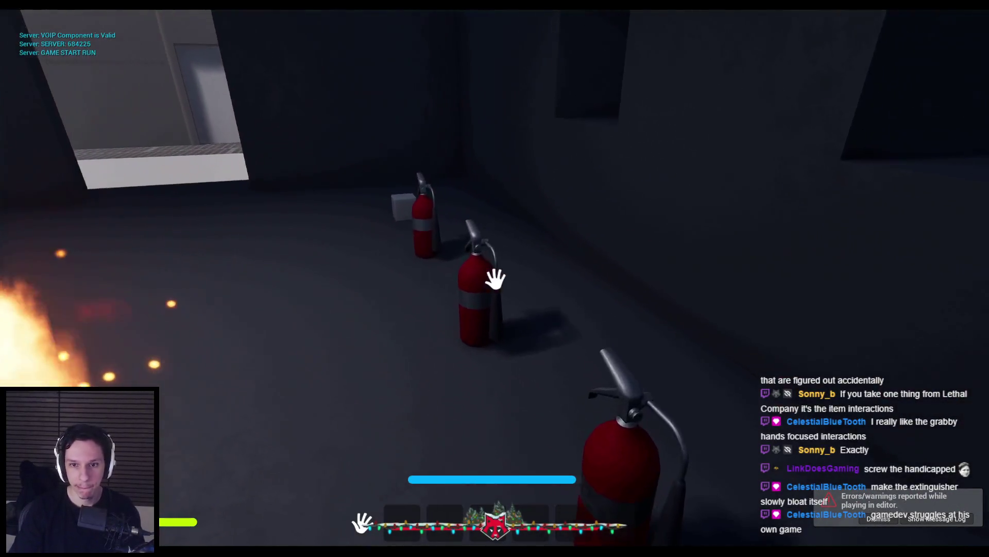
click(496, 277)
mouse_move(641, 308)
mouse_down()
mouse_move(563, 236)
mouse_move(505, 247)
mouse_move(777, 278)
mouse_move(571, 284)
mouse_up()
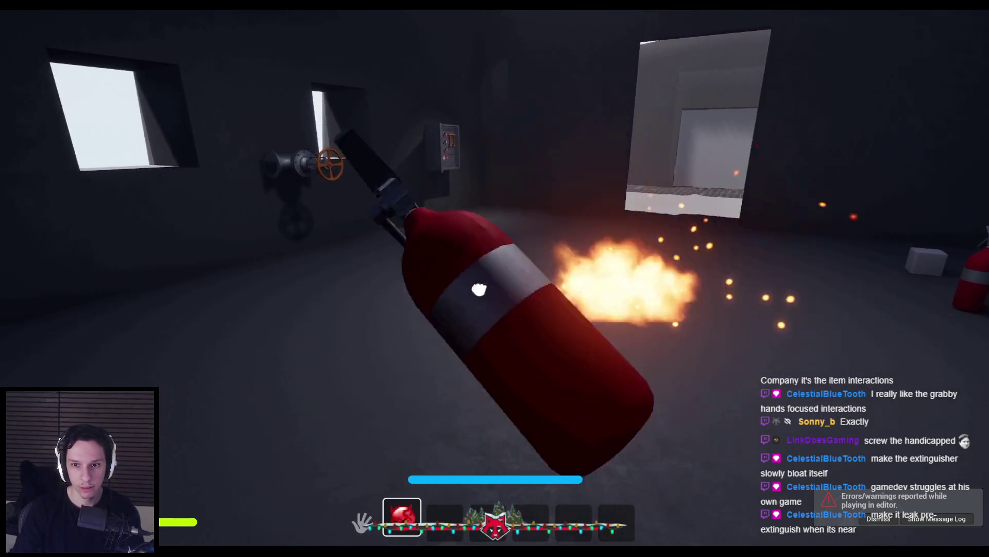
Step: Restart play, equip an extinguisher, spray the fire until it explodes, then return to editing
key(Escape)
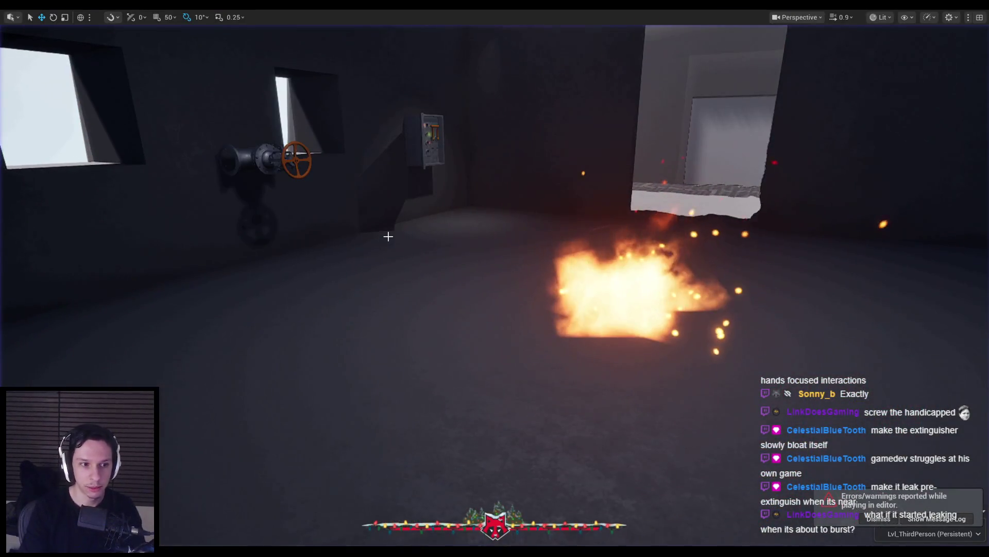
key(alt+p)
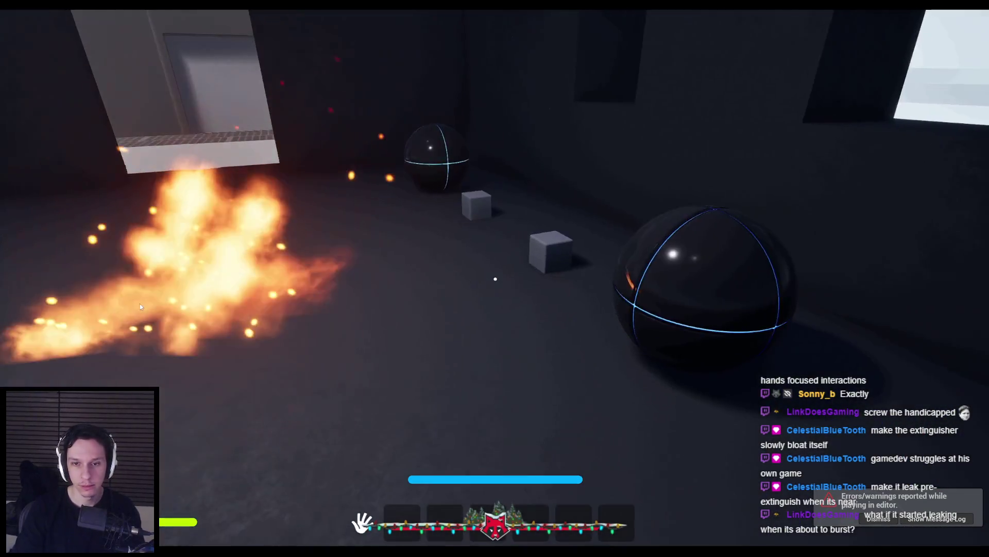
key(e)
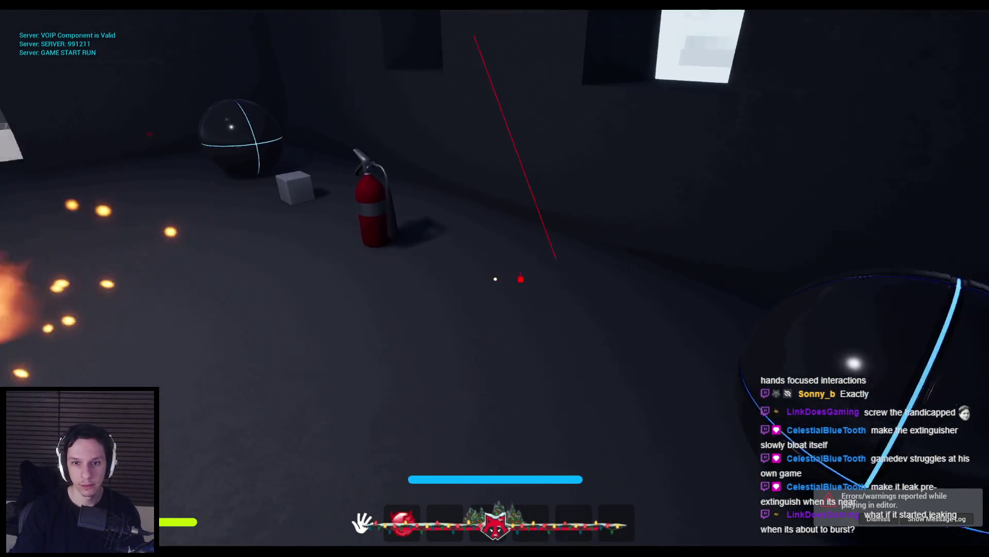
key(1)
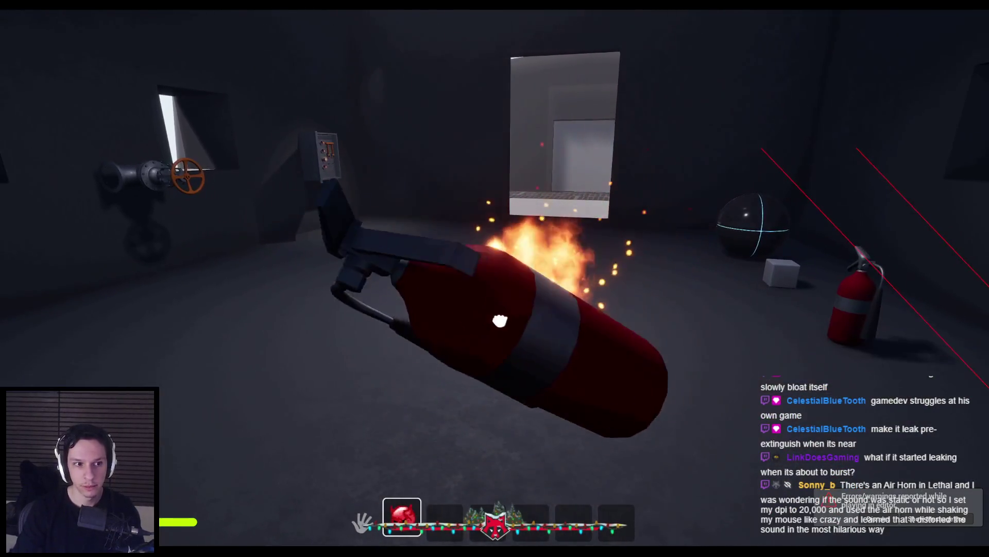
click(500, 320)
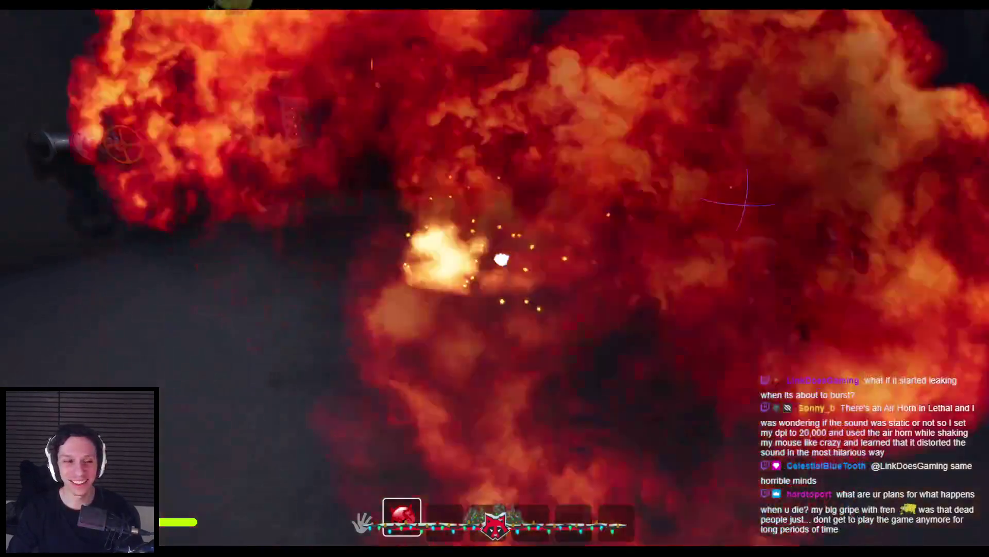
key(Escape)
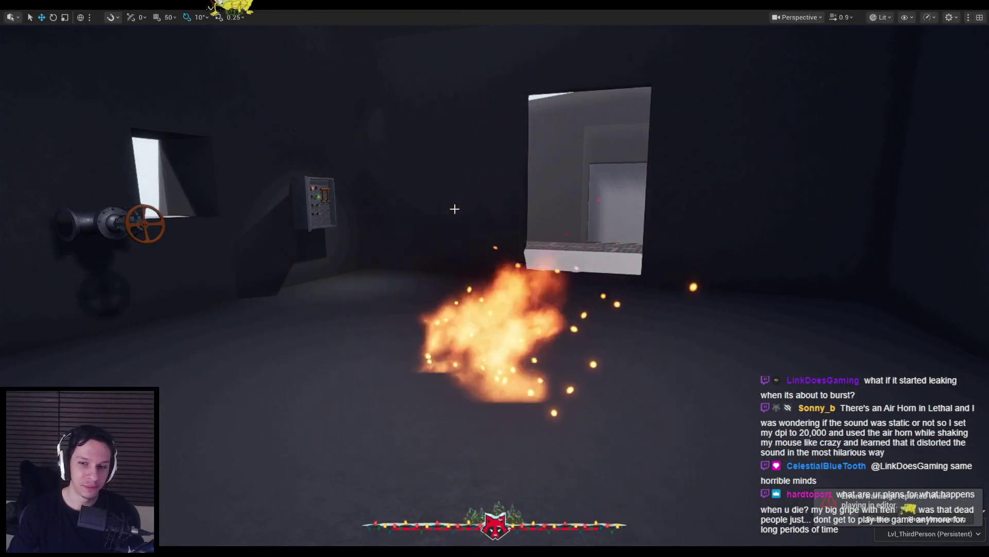
mouse_move(455, 209)
mouse_down()
mouse_move(493, 172)
mouse_move(567, 149)
mouse_up()
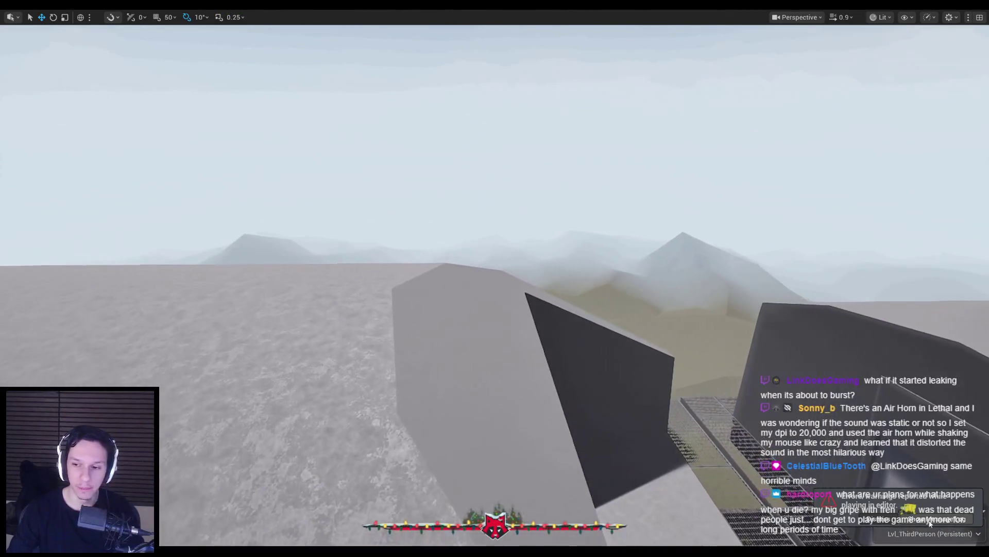
Step: Restore the full editor layout and open Cue_FireExtinguisher-Pump from the content browser
mouse_move(588, 379)
mouse_down()
mouse_move(572, 363)
mouse_move(591, 371)
mouse_up()
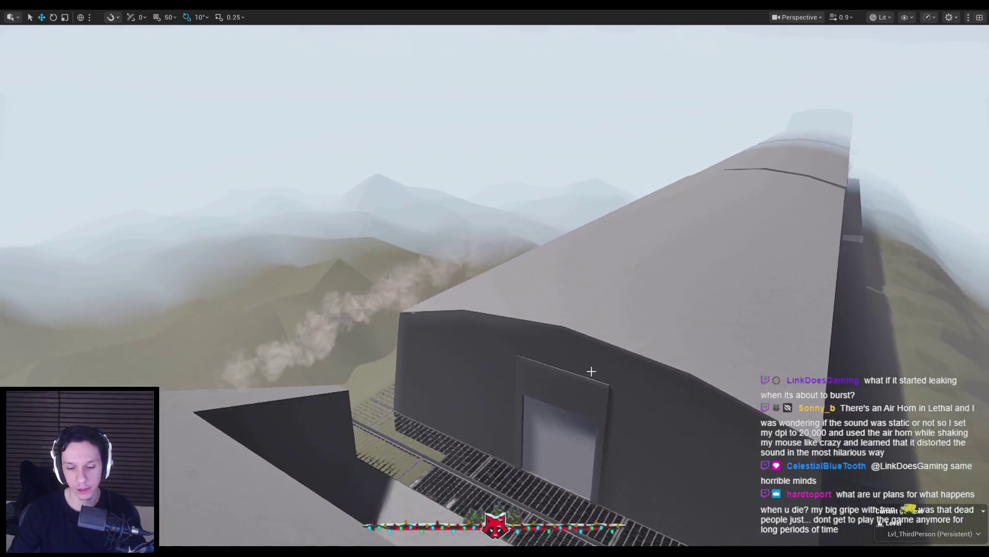
key(F11)
click(40, 310)
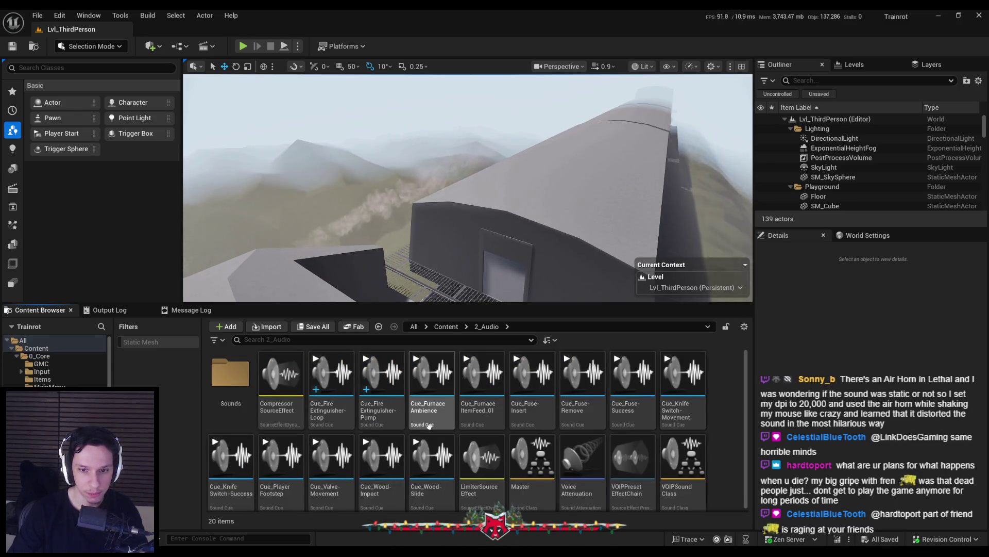
double_click(370, 424)
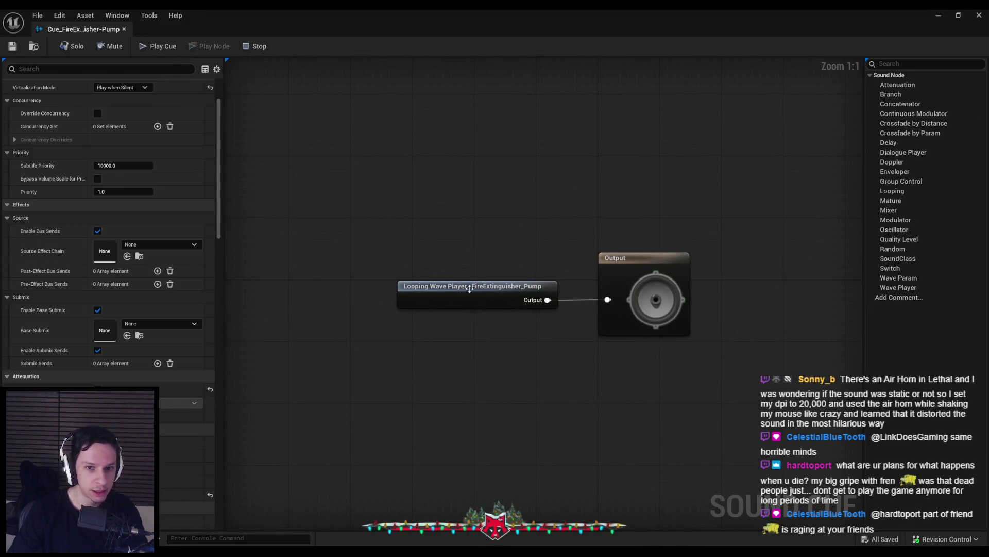
Step: Wire a Doppler node (intensity 1.5) between the pump wave player and Output, then save and close
drag(548, 302, 581, 330)
scroll(608, 412, down, 1)
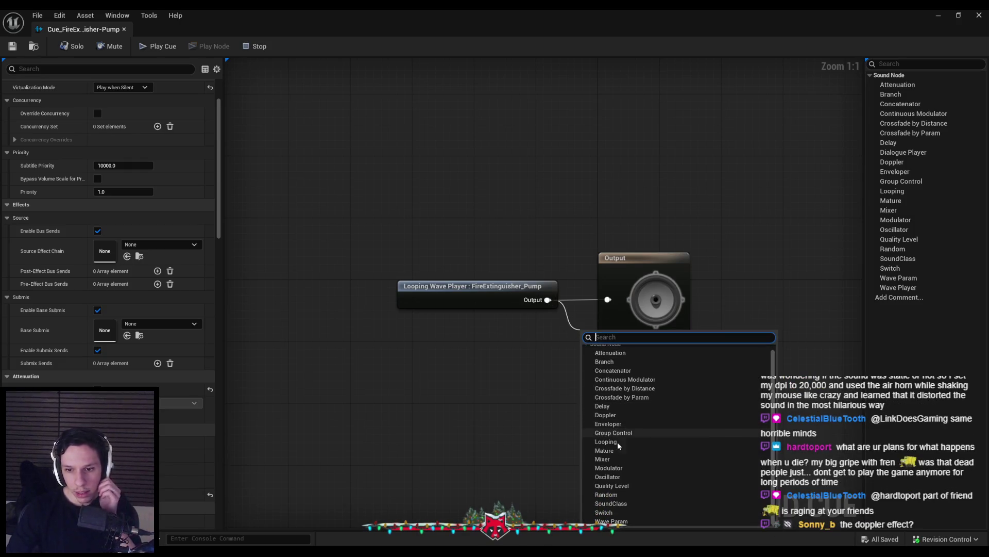
scroll(623, 494, up, 1)
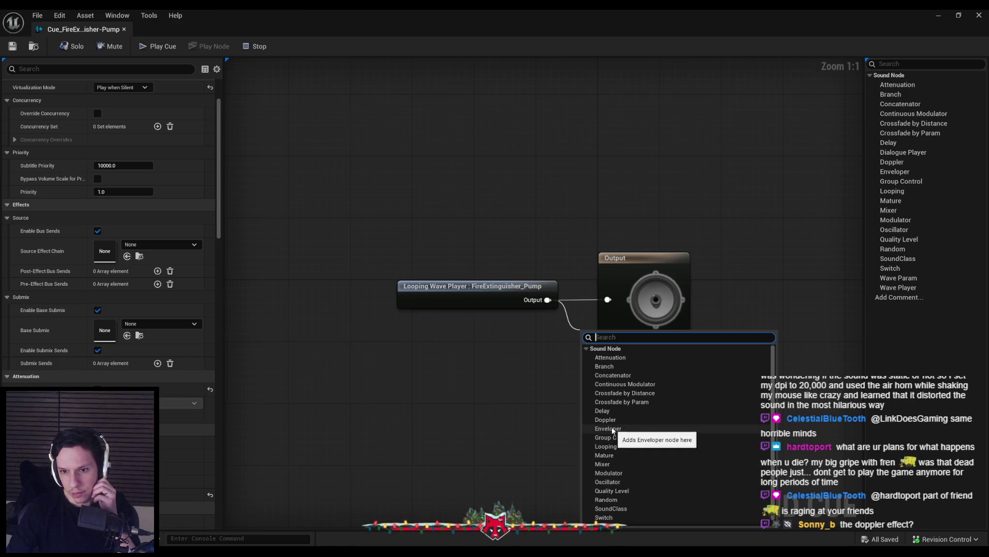
click(607, 420)
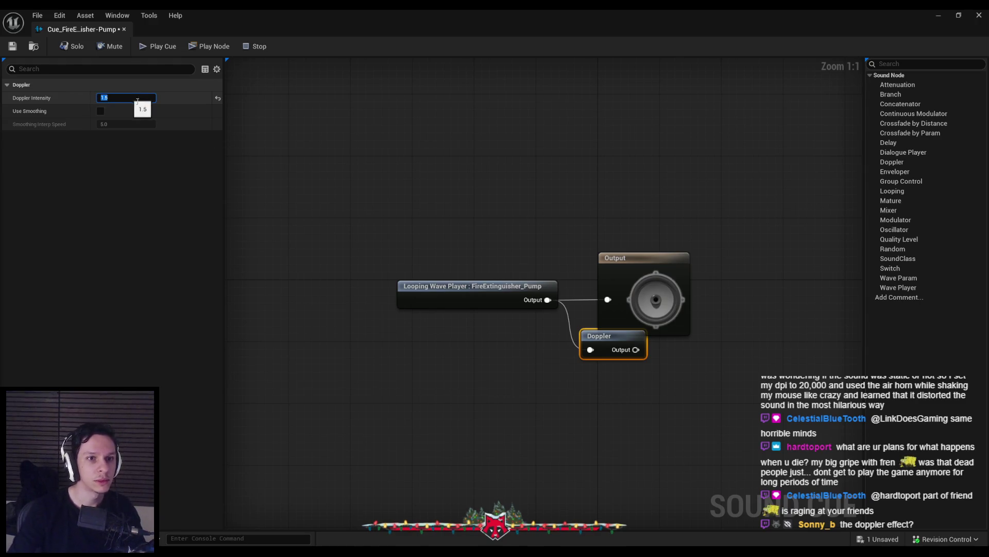
drag(591, 377, 592, 378)
mouse_move(608, 343)
mouse_down()
mouse_move(525, 347)
mouse_move(528, 295)
mouse_up()
click(526, 347)
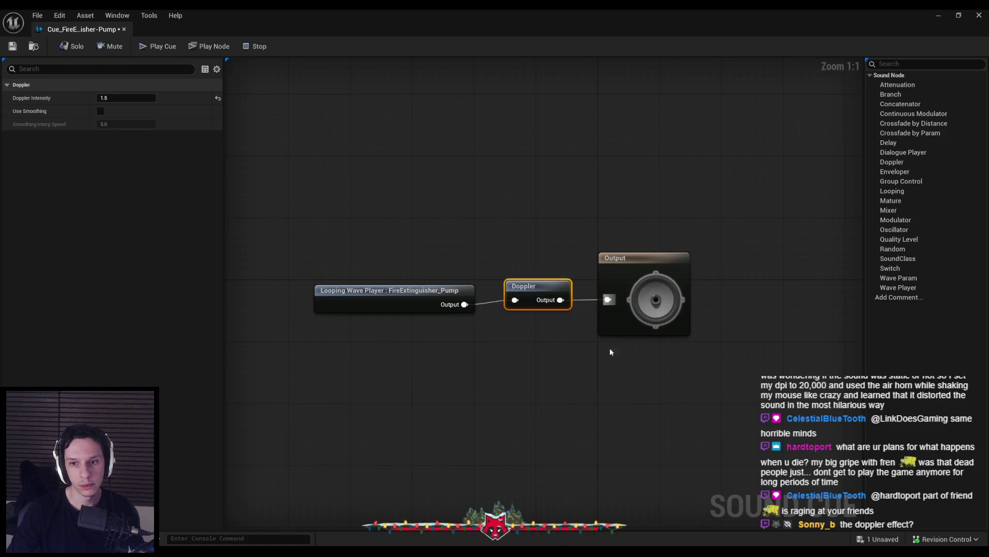
click(391, 280)
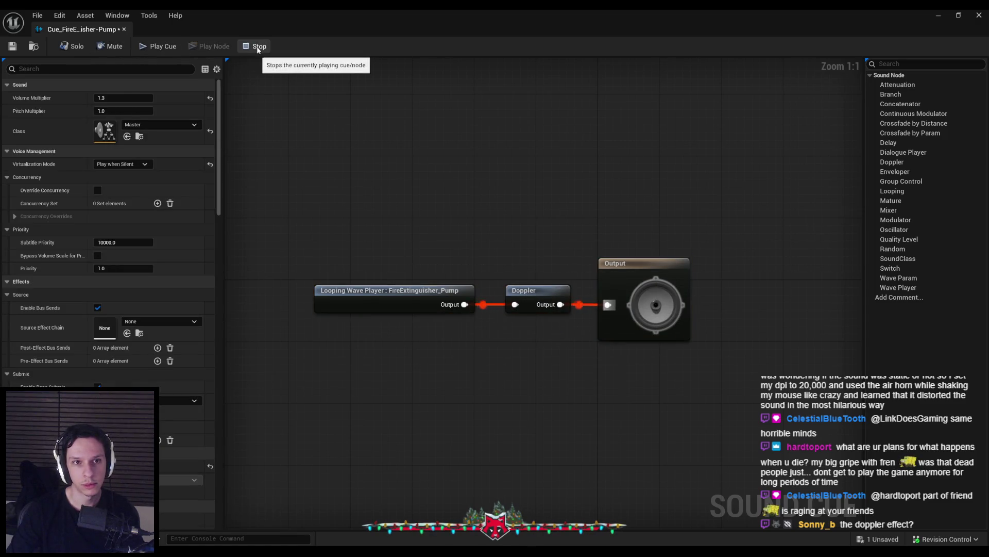
click(11, 47)
click(125, 29)
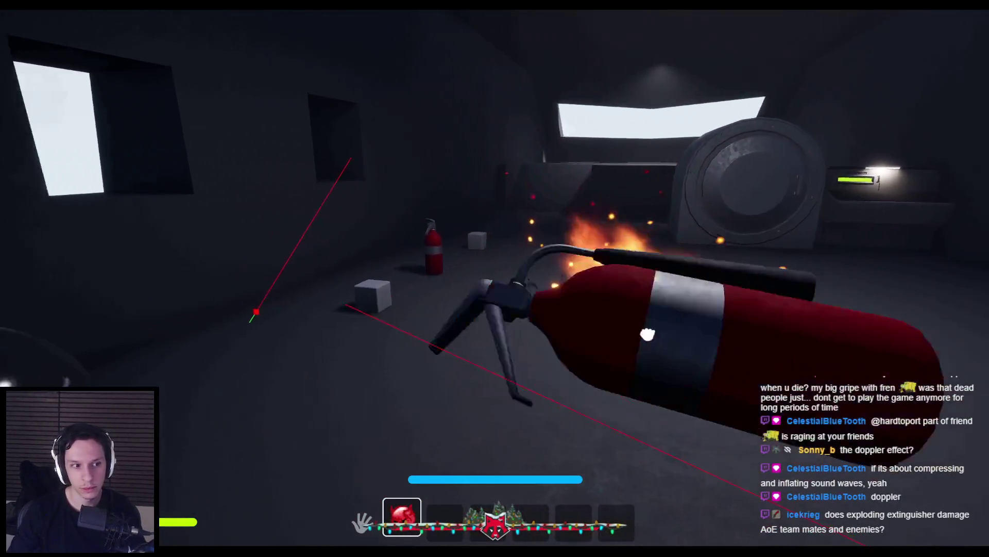
Step: Restart play, pick up the extinguisher and spray foam into the floor fire
key(Escape)
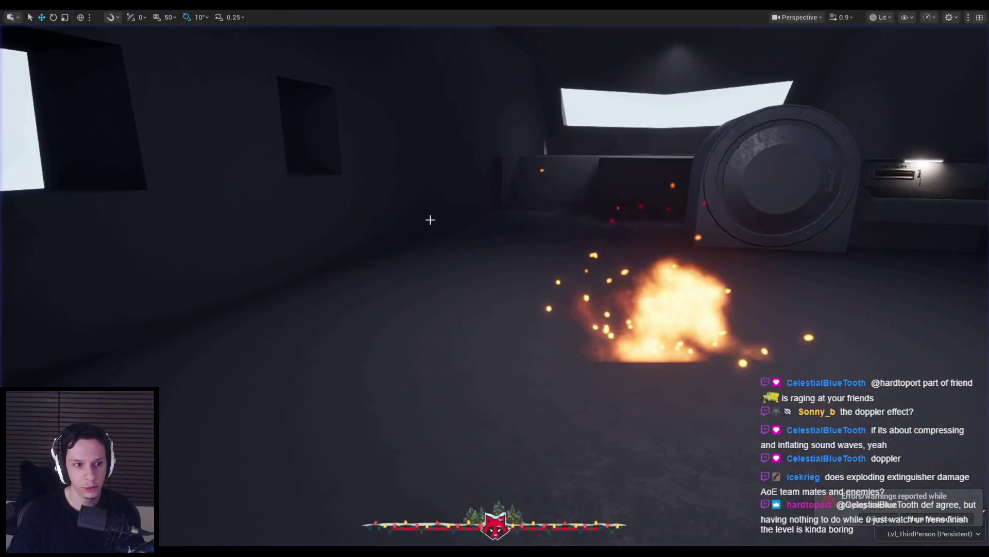
key(alt+p)
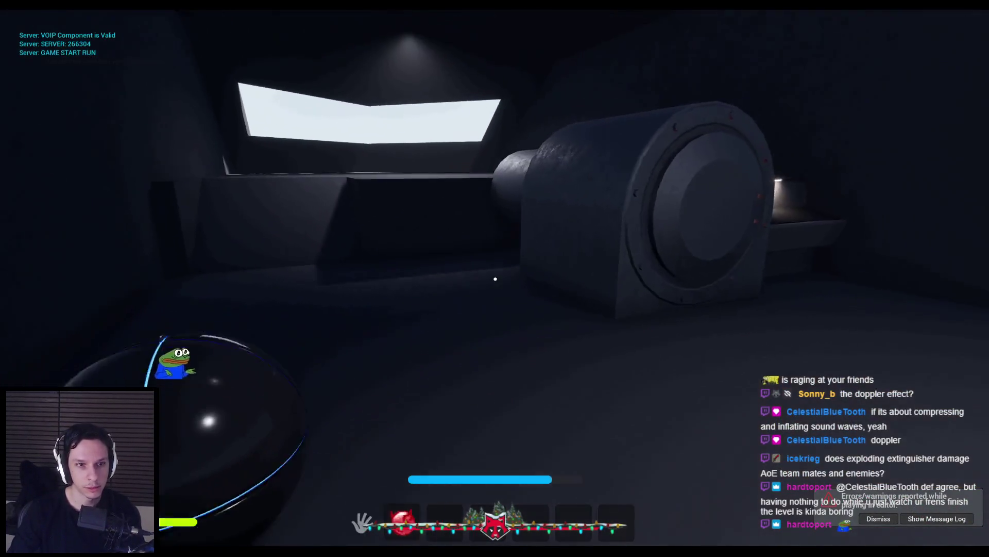
key(e)
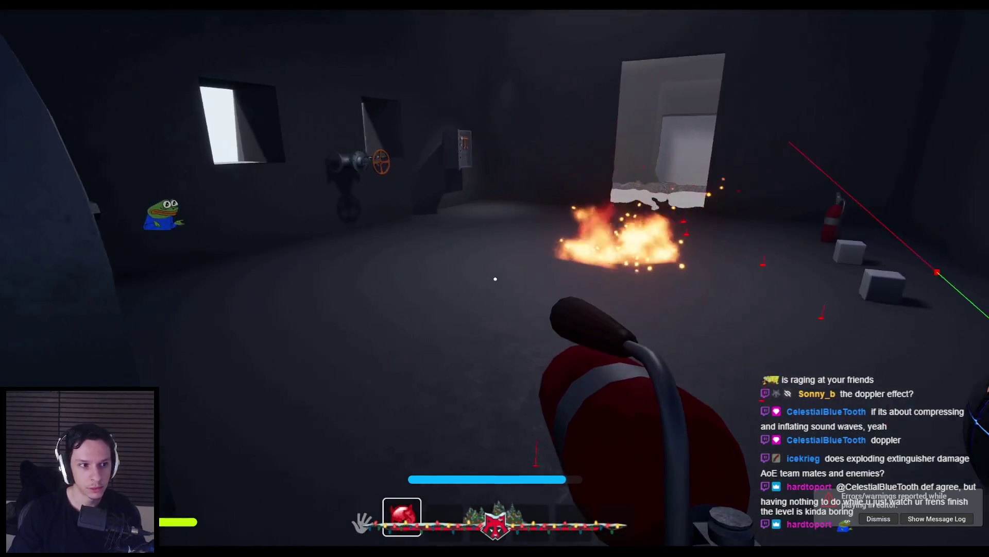
click(495, 279)
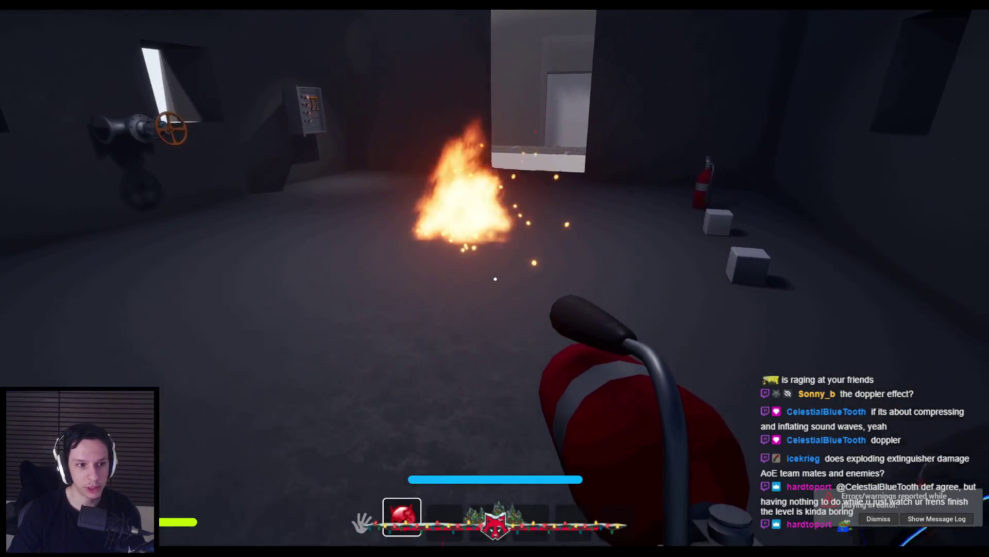
click(496, 279)
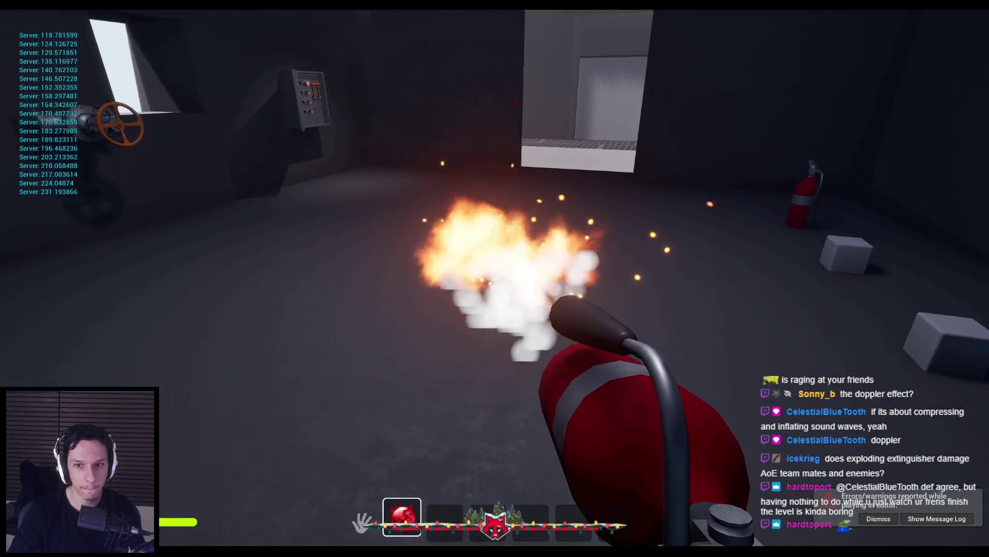
Step: Drop the extinguisher, re-equip it from slot 1, and end play
key(g)
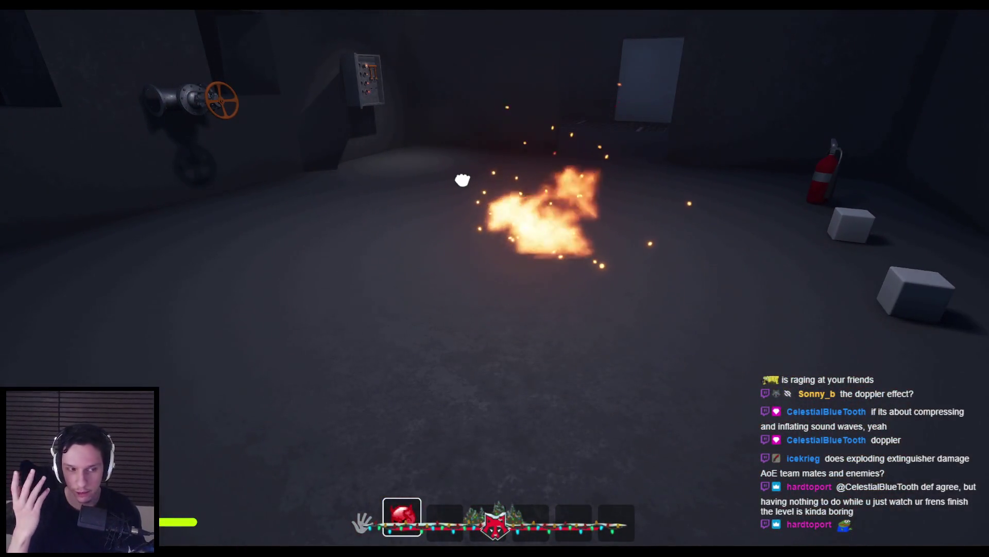
key(1)
key(Escape)
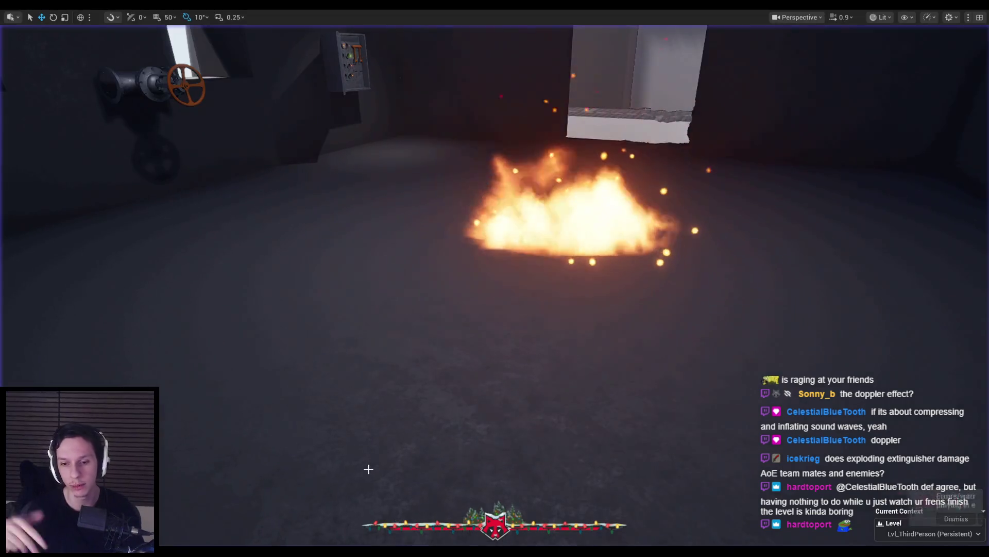
Step: Leave immersive mode, dismiss the errors notice, and show the 2_Audio sound cues in the Content Browser
key(F11)
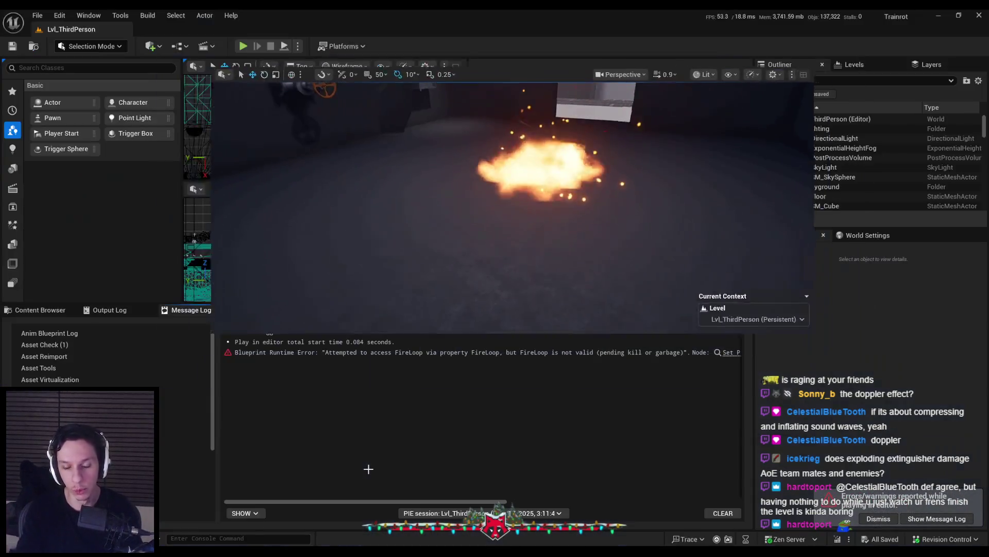
click(879, 518)
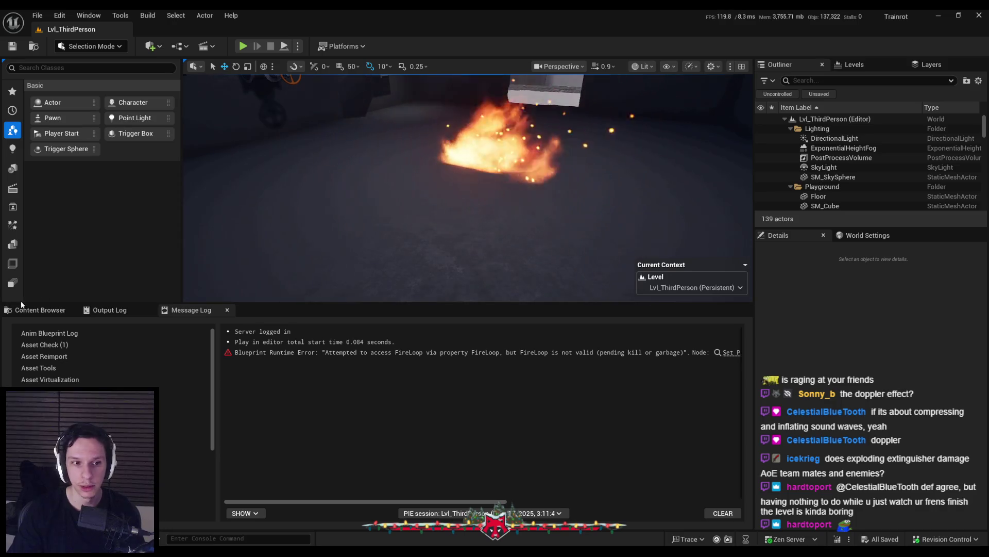
click(35, 310)
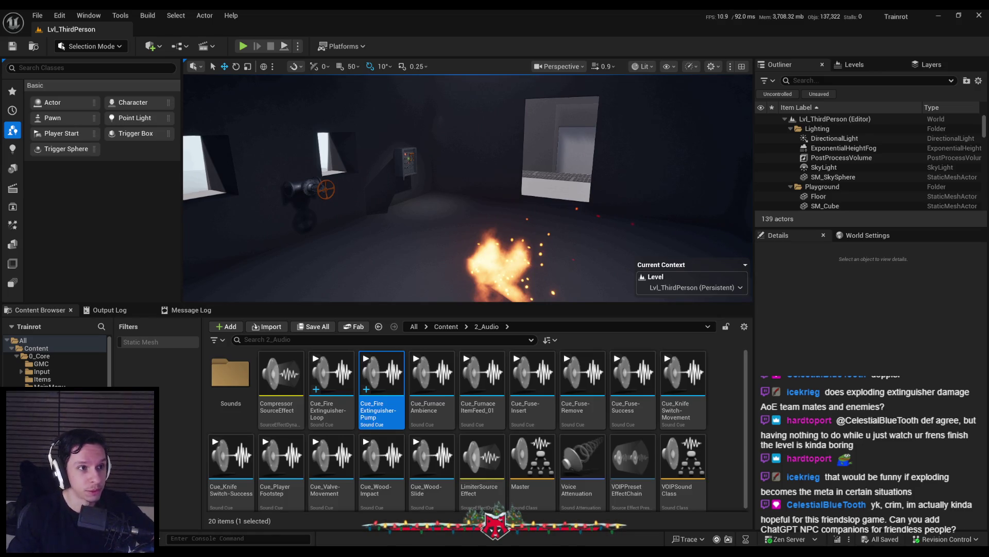
Step: Fly the editor camera from the fire room over the rooftop toward the grated walkway, then play full screen
drag(389, 215, 360, 232)
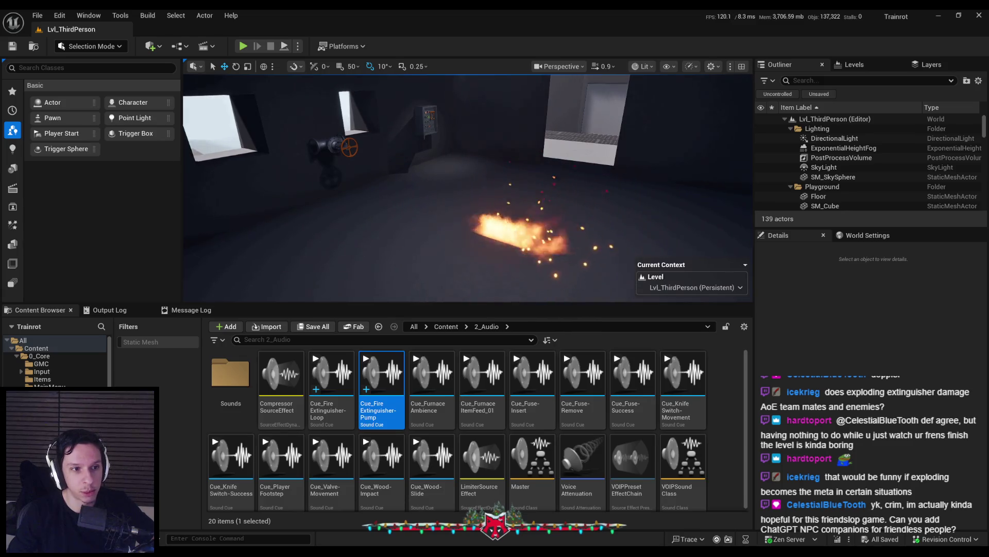
mouse_move(386, 204)
mouse_down()
mouse_move(376, 212)
mouse_move(386, 205)
mouse_up()
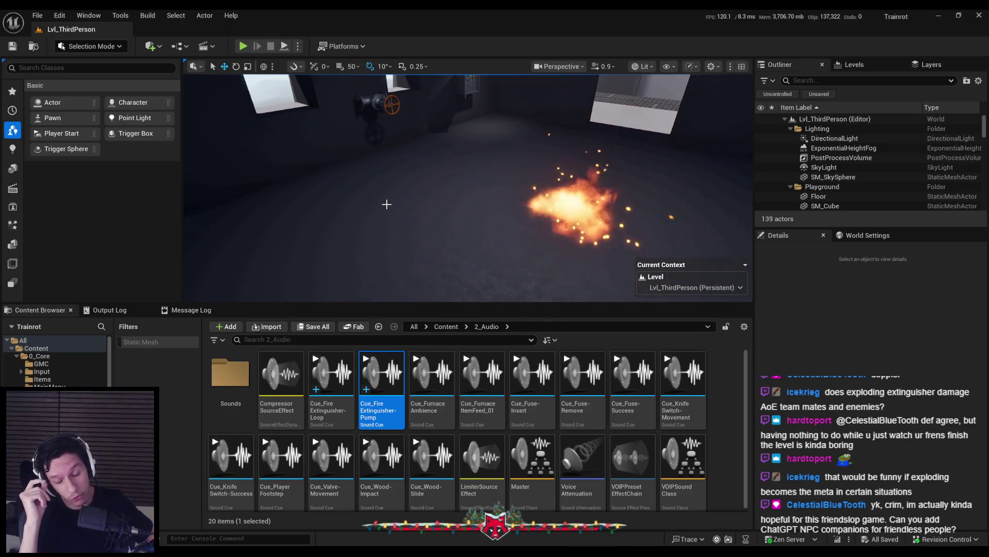
drag(387, 204, 387, 204)
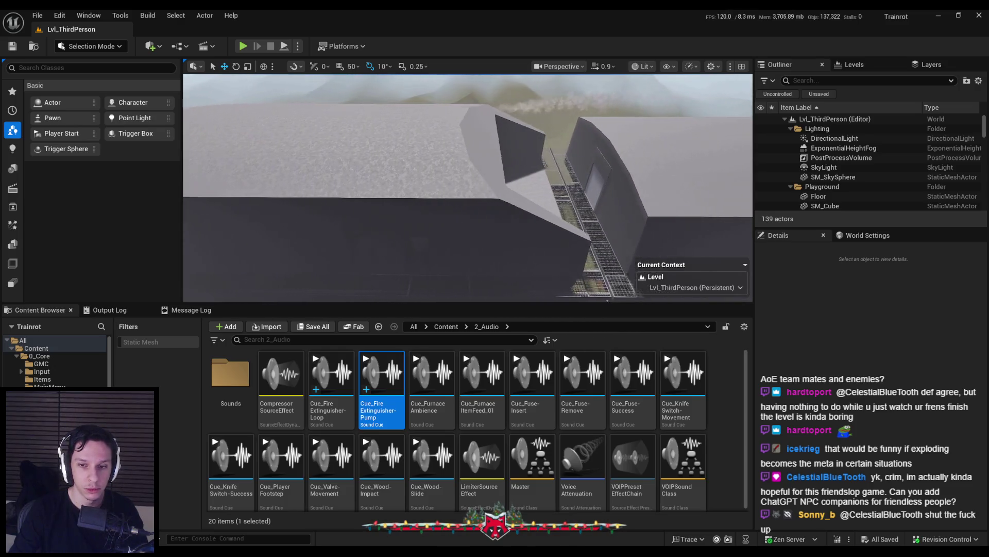
drag(387, 204, 386, 204)
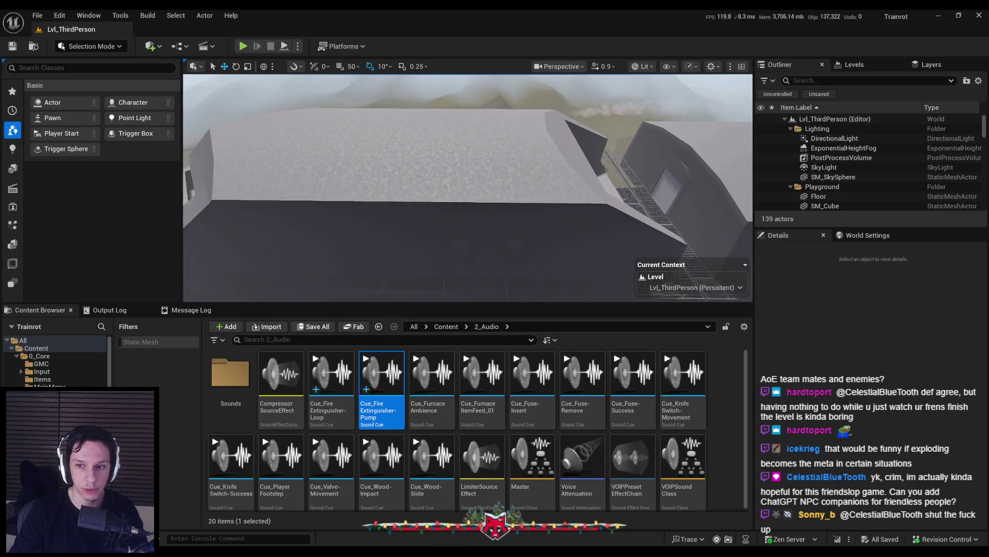
drag(386, 205, 386, 204)
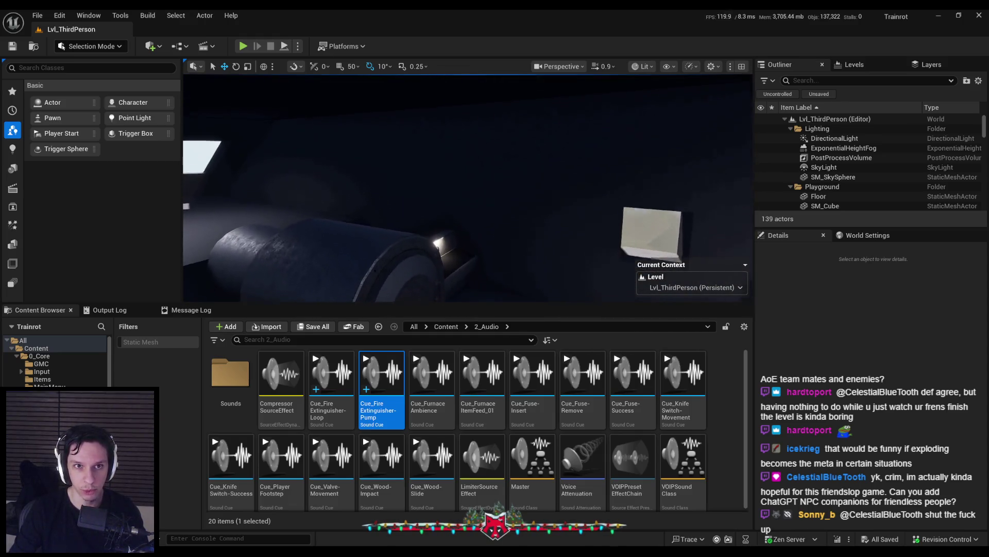
key(F11)
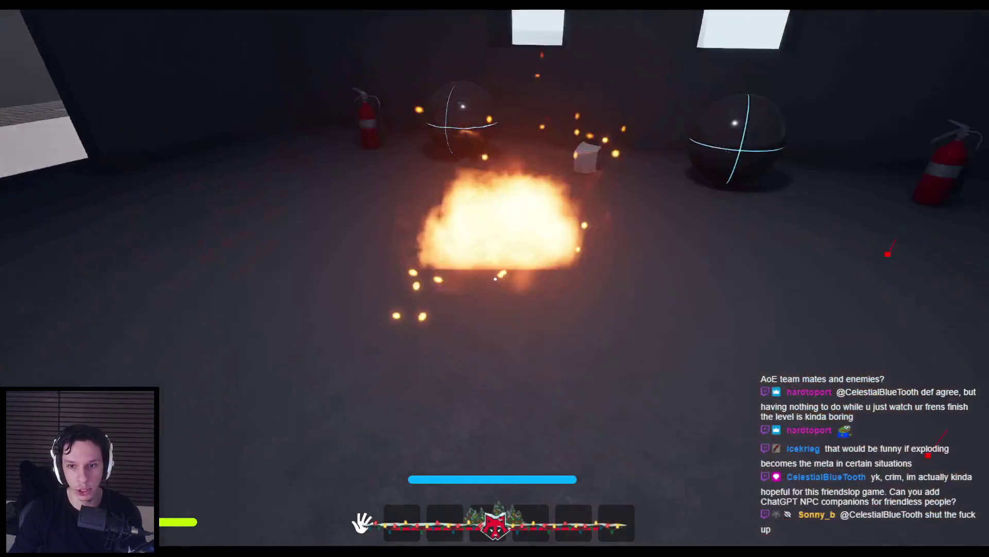
Step: Walk through the wall opening, open the door with E, and cross the dark corridors and catwalk
key(w)
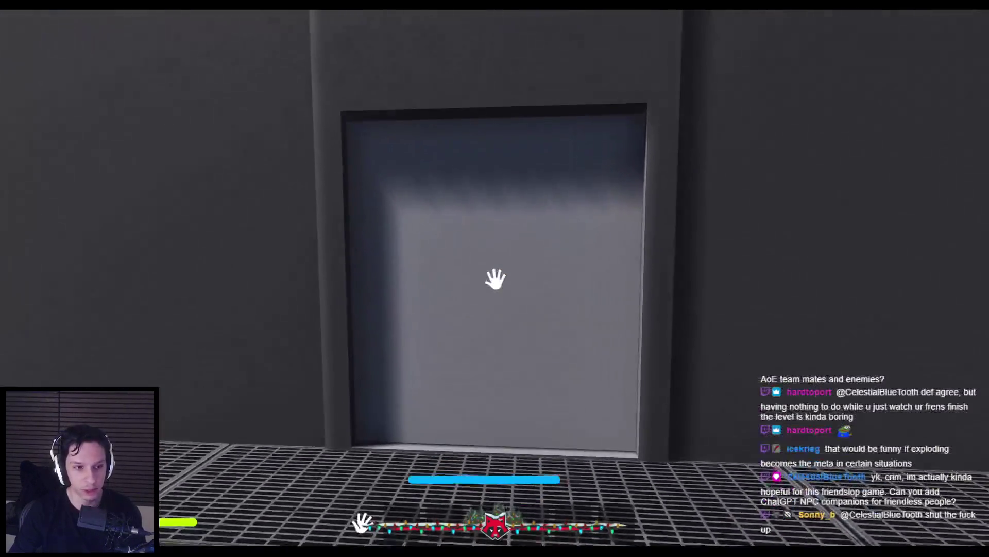
key(e)
key(s)
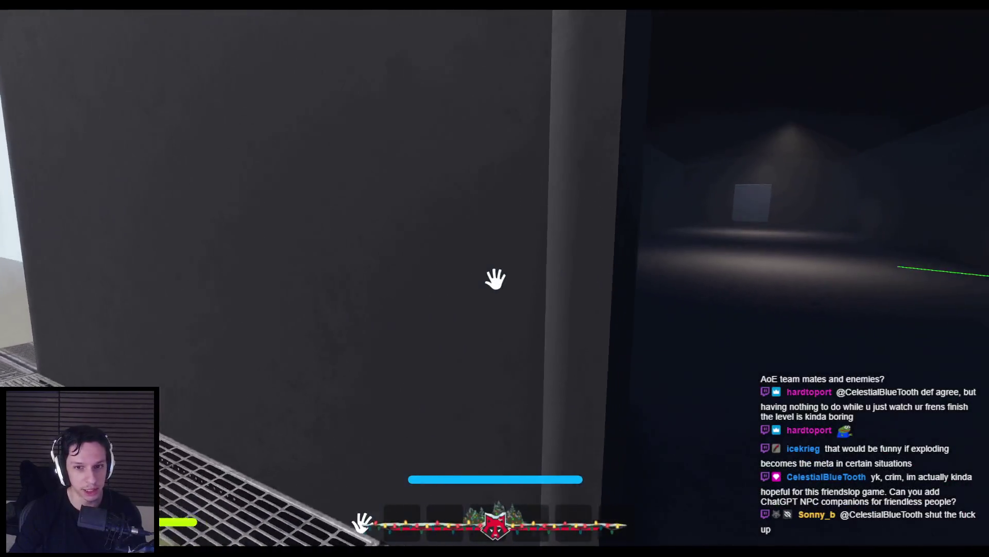
key(w)
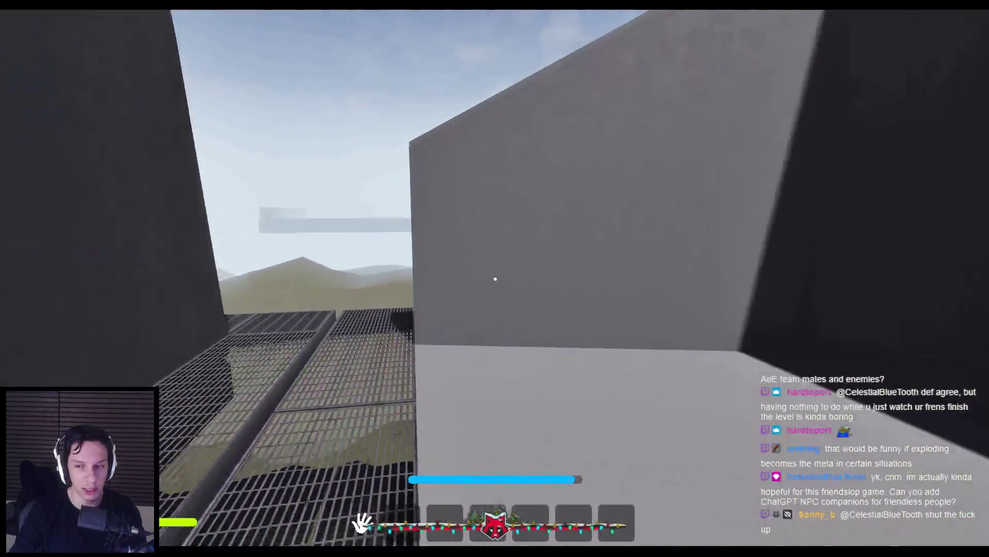
key(w)
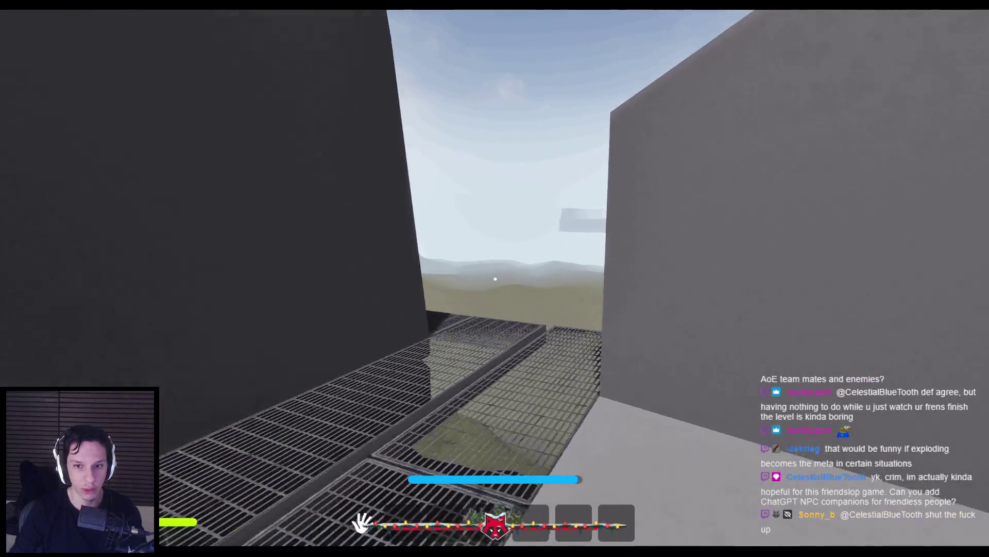
key(w)
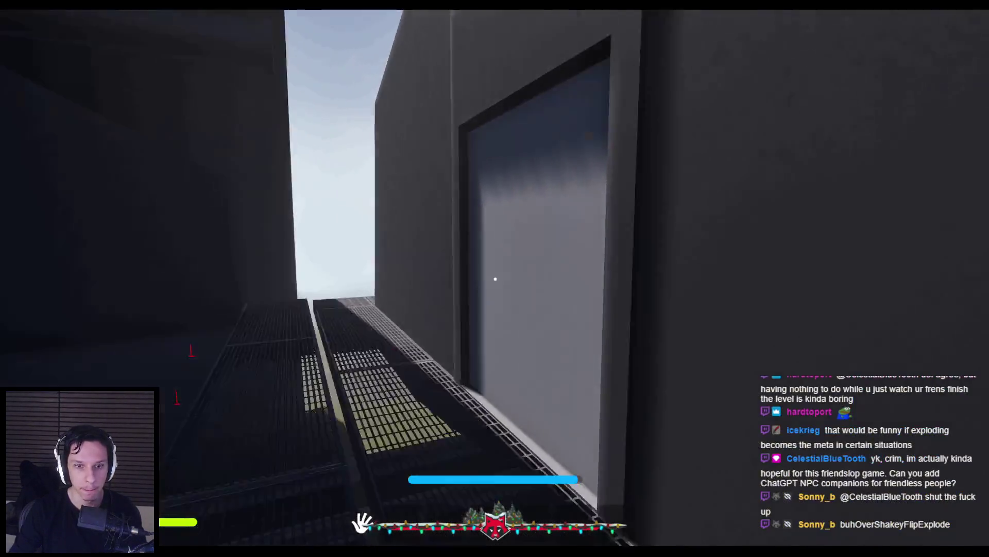
key(w)
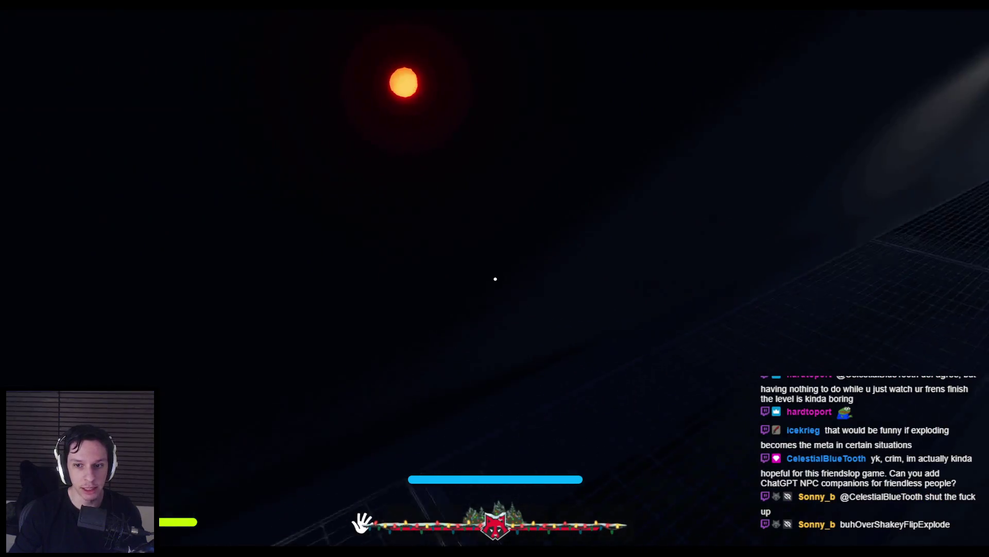
key(w)
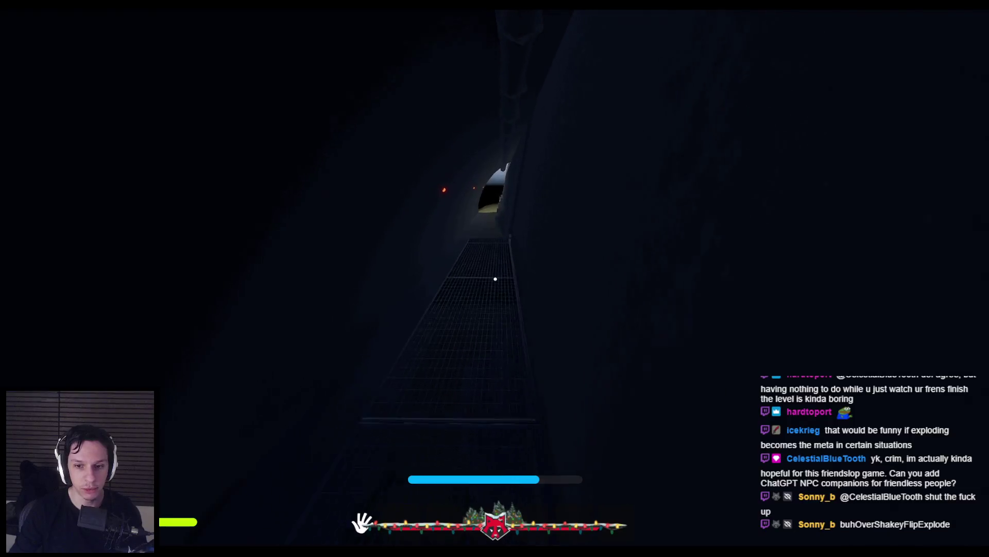
Step: Advance along the shaft's dark catwalk onto the metal walkway, then end the play session
key(w)
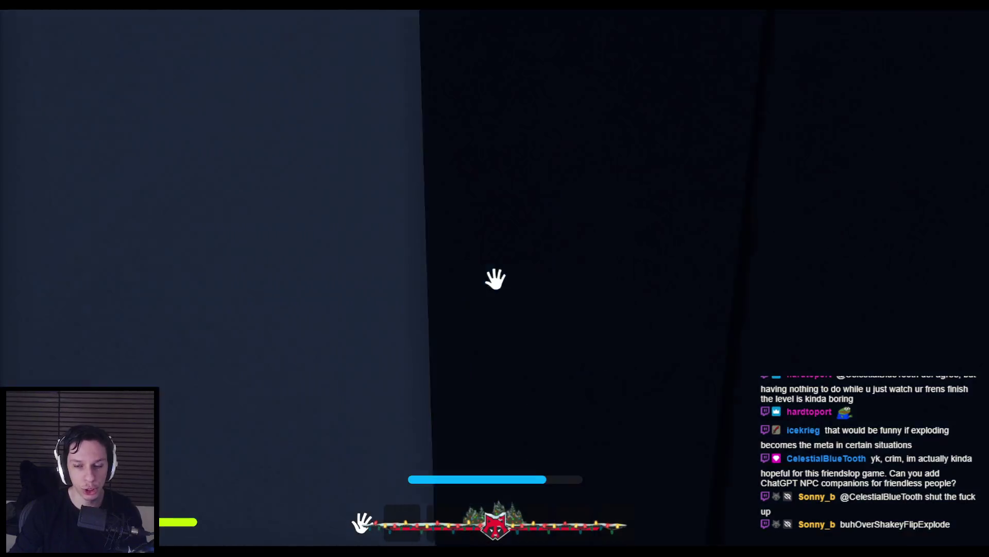
key(w)
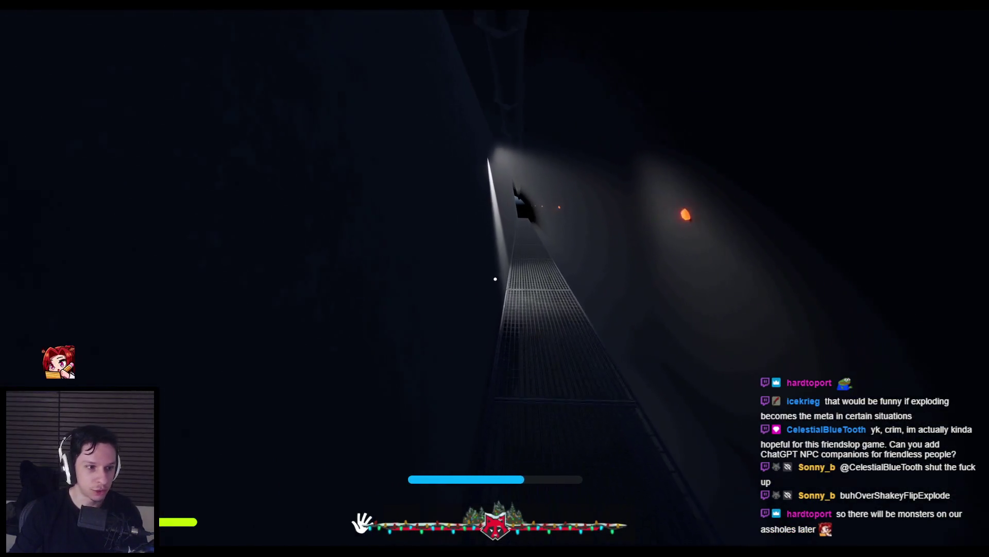
key(w)
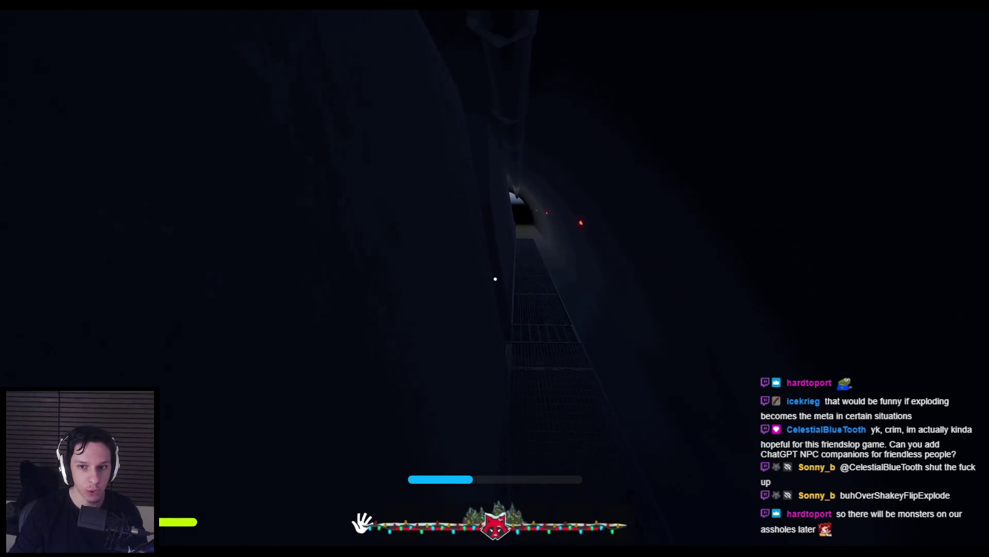
key(w)
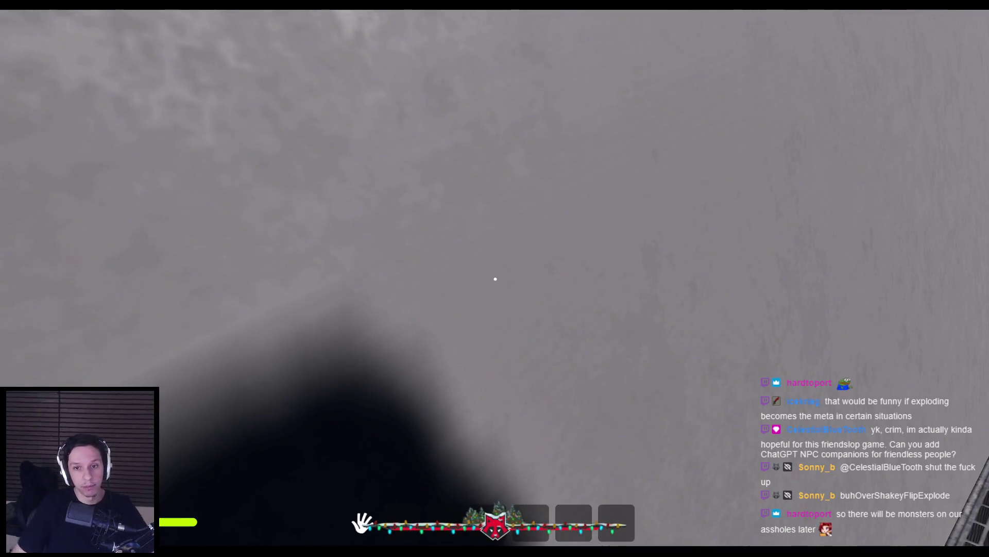
key(shift+w)
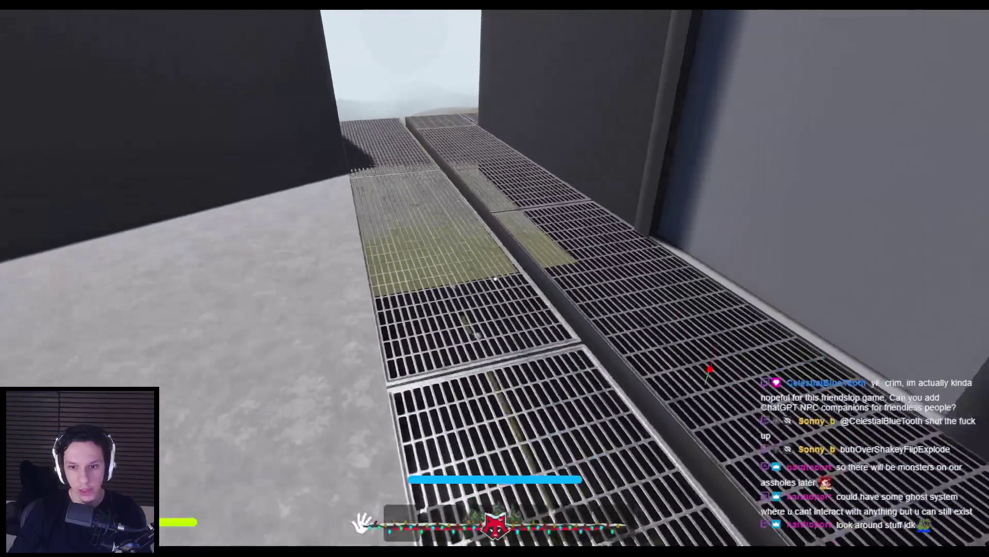
key(Escape)
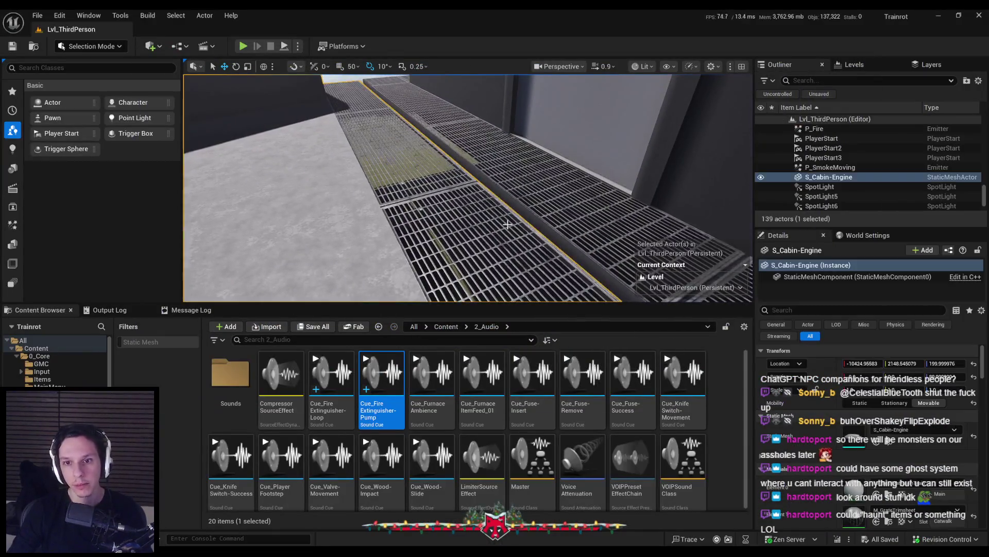
Step: Open M_GrateTrimsheet and add a Shadow Pass Switch node to its graph
double_click(462, 289)
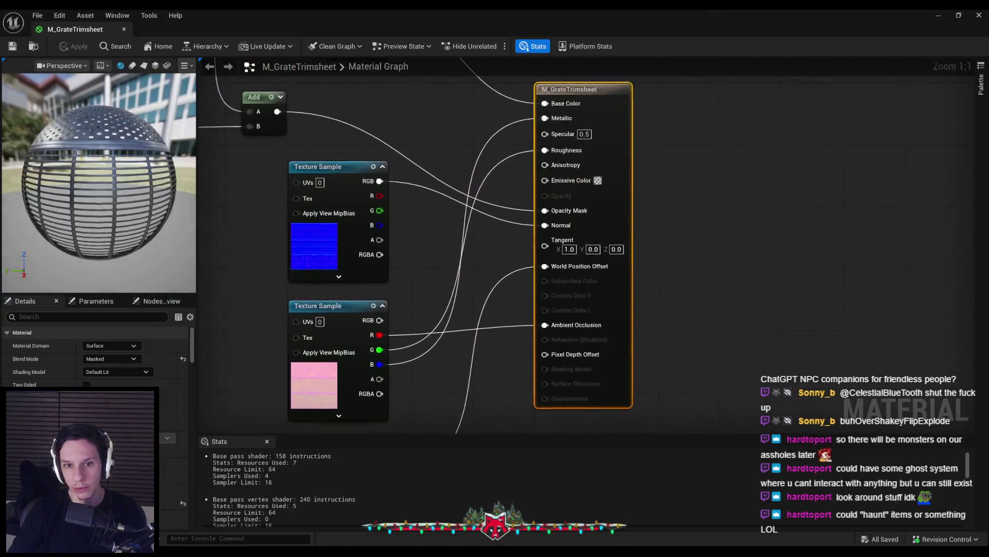
scroll(464, 258, down, 1)
right_click(357, 252)
text(shadow)
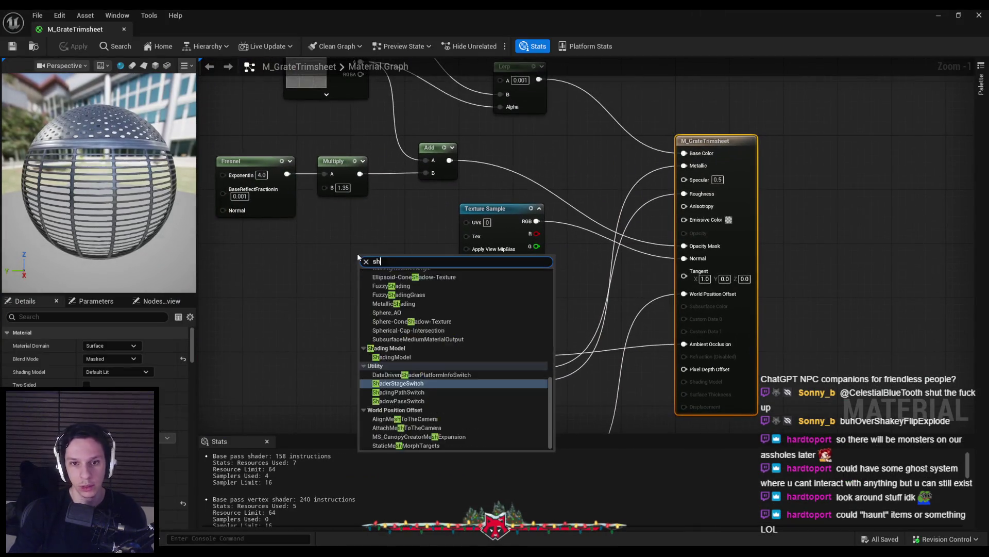
click(404, 334)
Step: Move the Texture Sample nodes lower in the graph to make room for wiring
scroll(465, 263, down, 1)
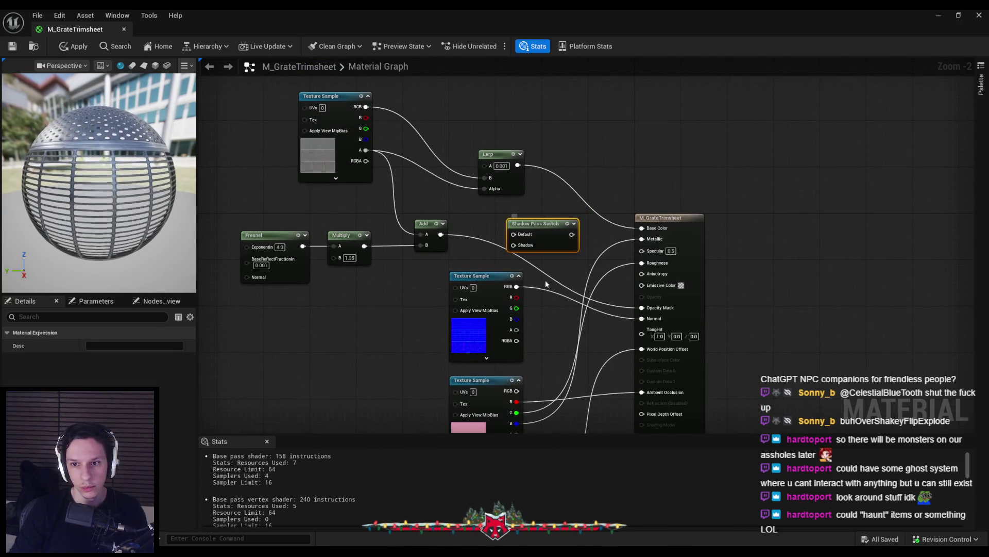
drag(435, 299, 466, 219)
drag(528, 424, 519, 535)
click(434, 338)
scroll(549, 199, up, 1)
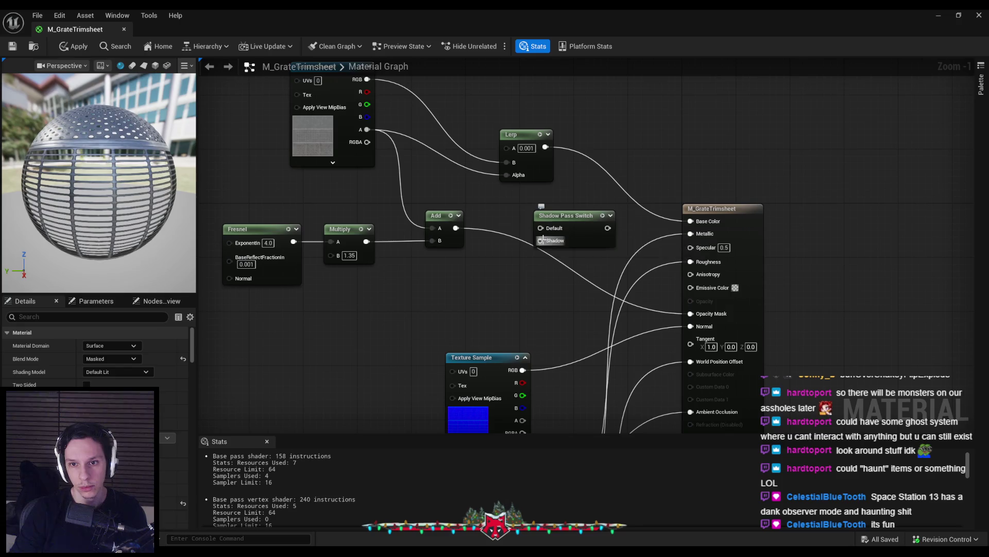
Step: Wire Add to Default, texture alpha to Shadow and the switch to Opacity Mask, then apply
drag(540, 228, 448, 233)
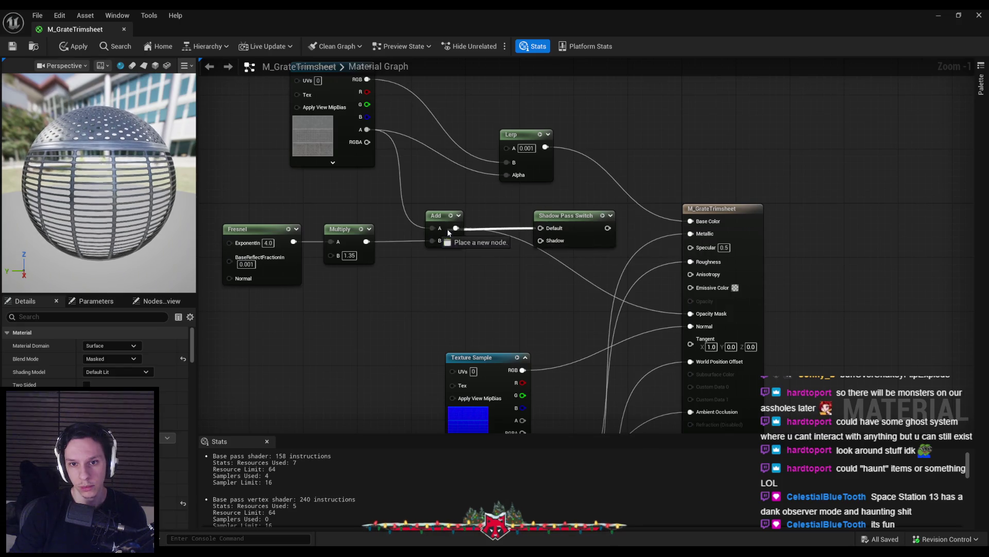
click(582, 241)
drag(448, 193, 366, 133)
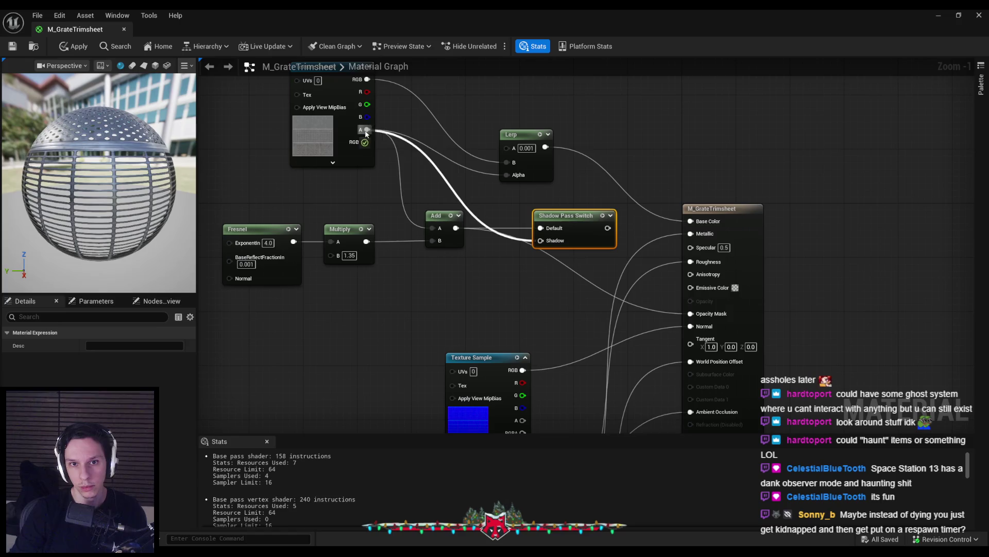
drag(689, 316, 690, 313)
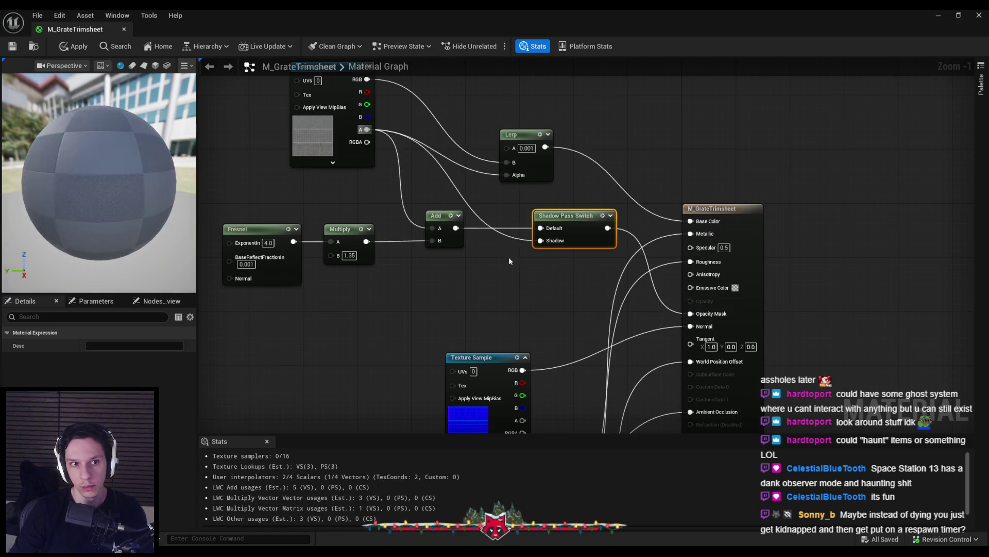
click(67, 49)
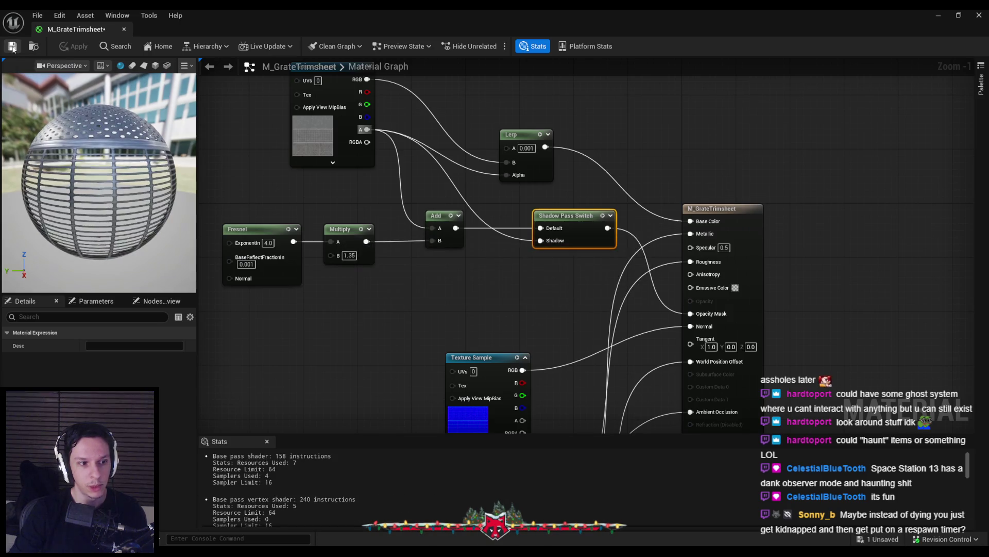
click(450, 307)
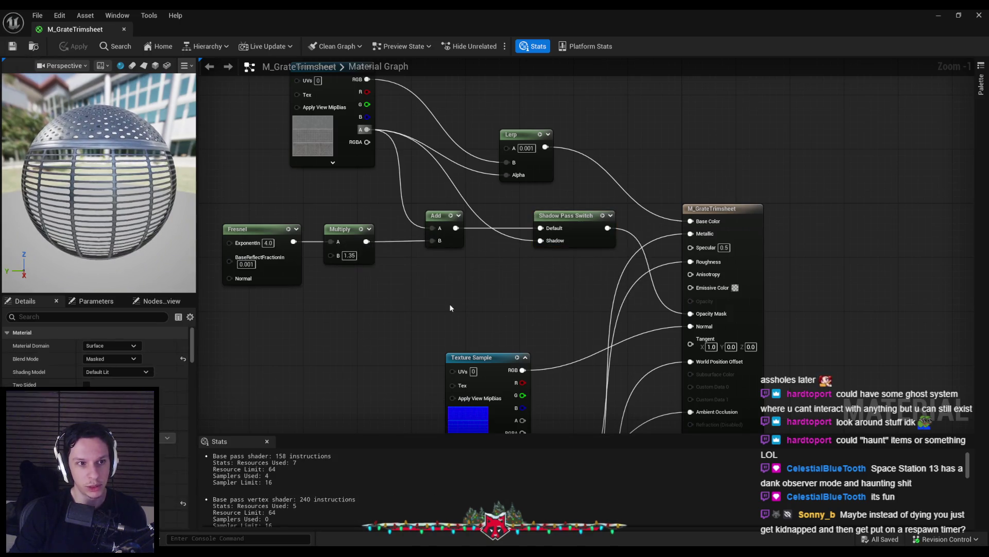
click(949, 17)
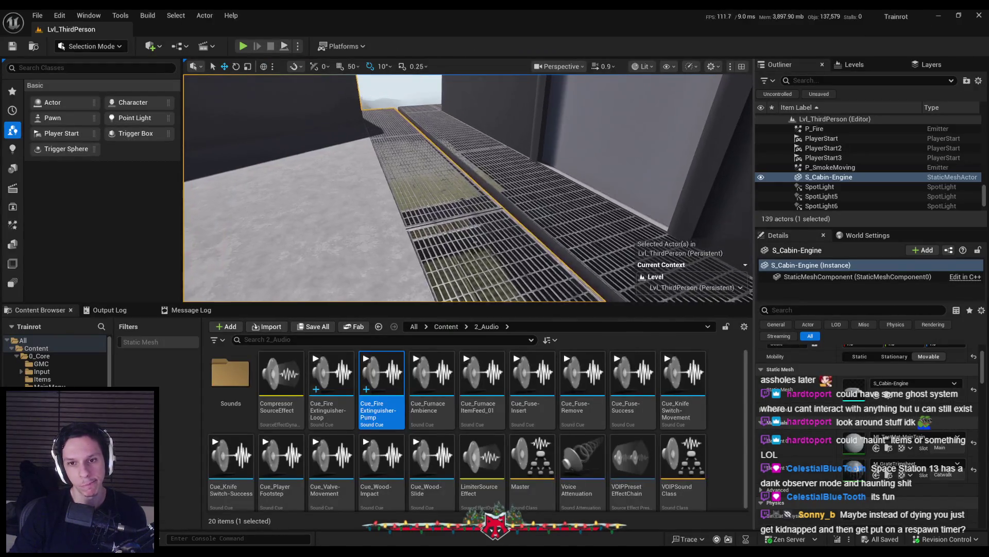
Step: Start a play-in-editor session and make the game view fill the screen
mouse_move(467, 188)
mouse_down()
mouse_move(340, 188)
mouse_move(305, 143)
mouse_up()
click(244, 46)
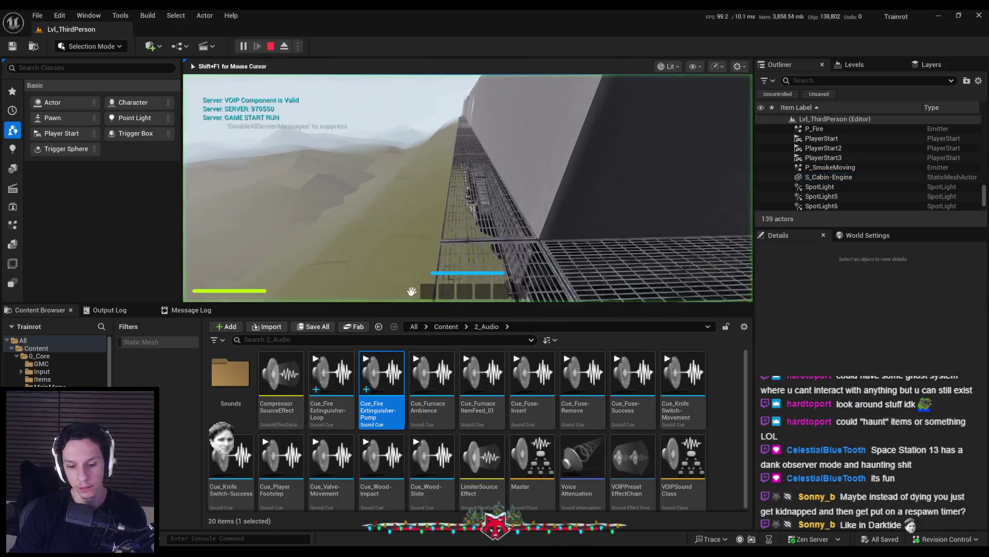
key(F11)
mouse_move(495, 279)
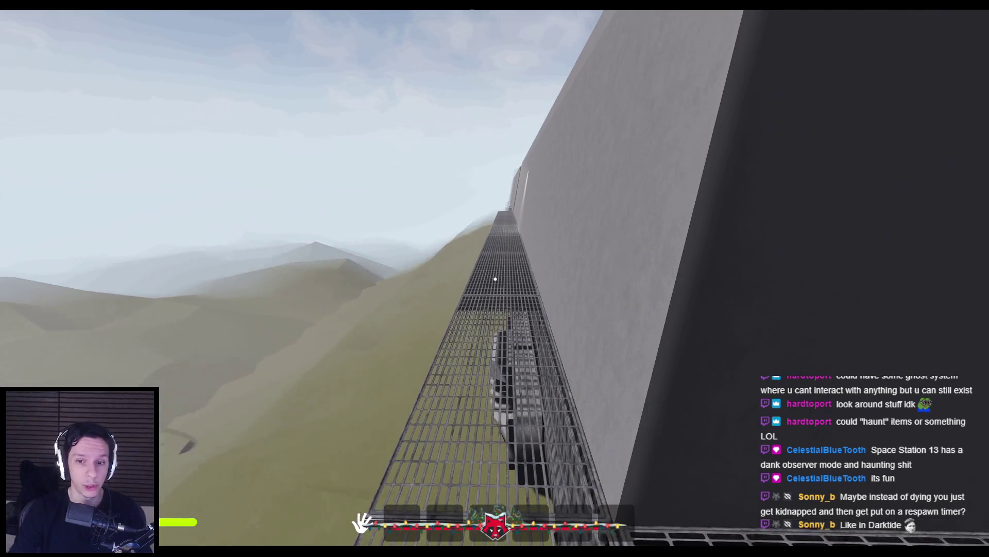
Step: Cycle the game view through wireframe, unlit, and back to lit rendering
key(F1)
key(F2)
key(F3)
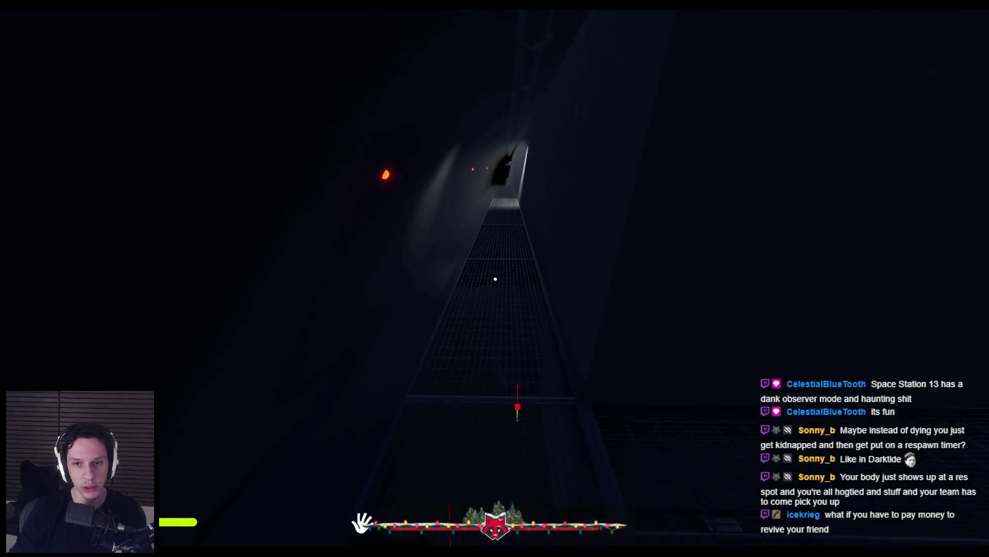
Step: Walk backward and sprint forward along the catwalk, stepping off the edge and jumping back up
key(s)
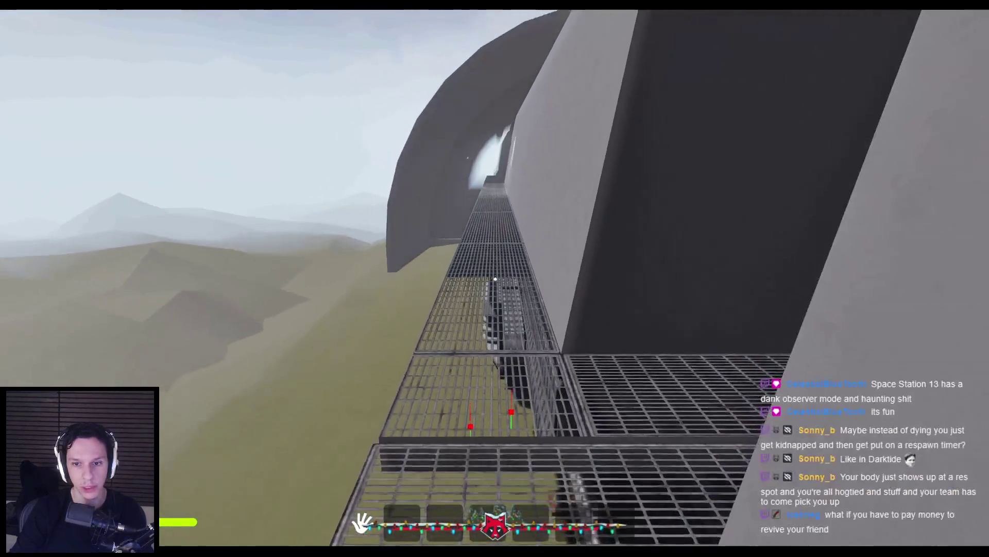
key(s)
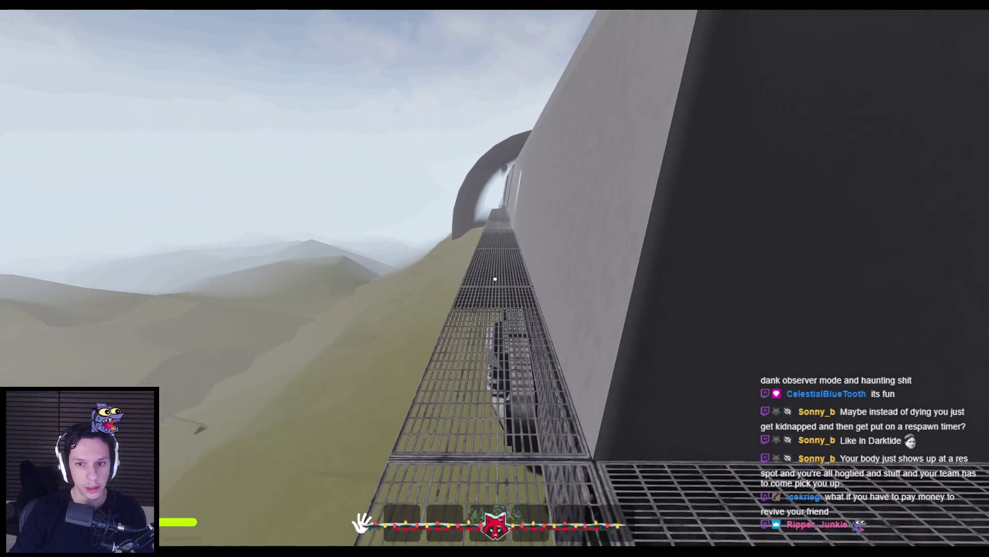
key(s)
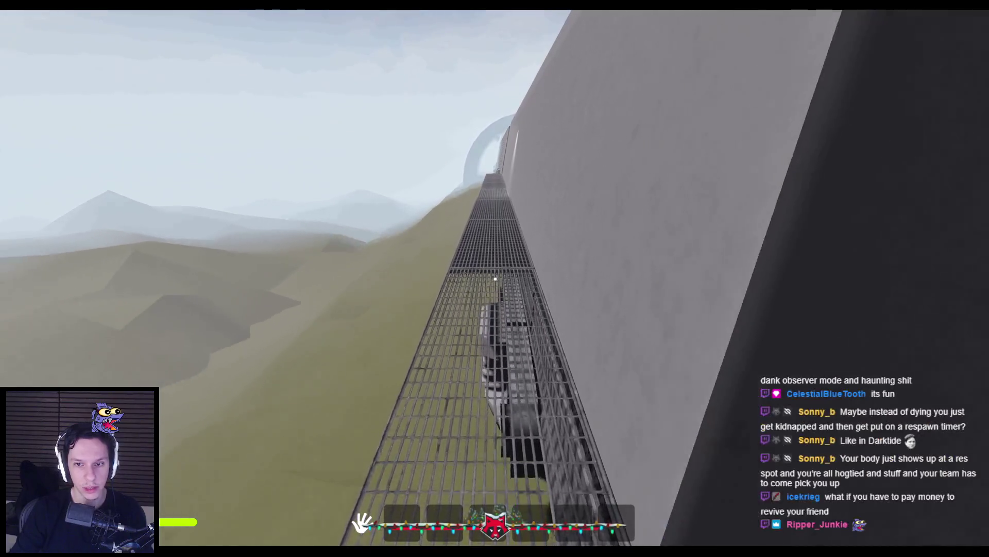
key(w)
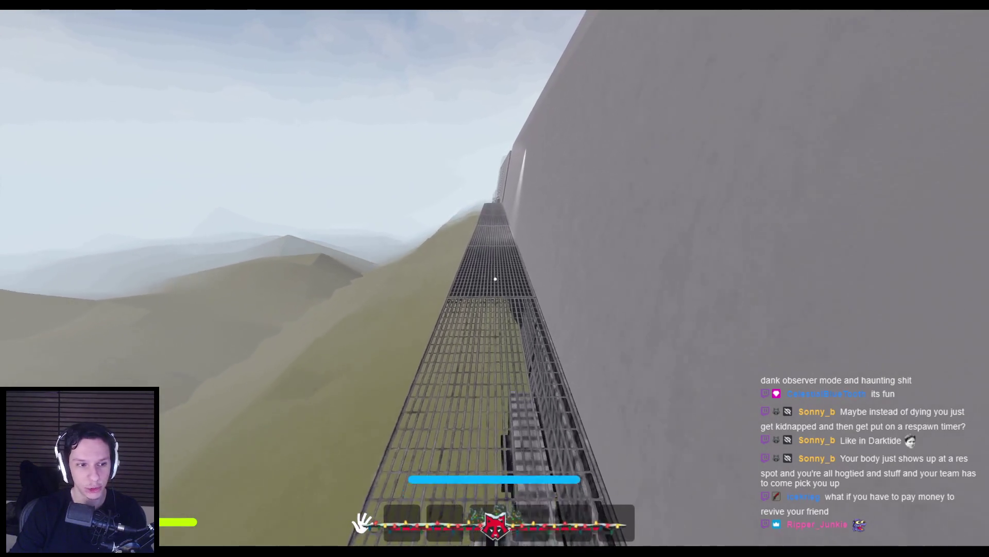
key(w)
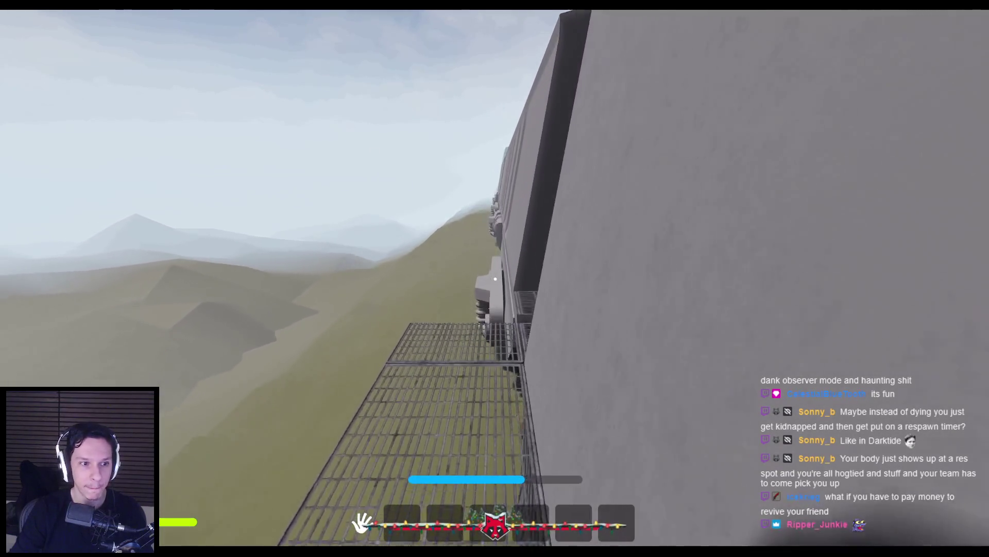
key(a)
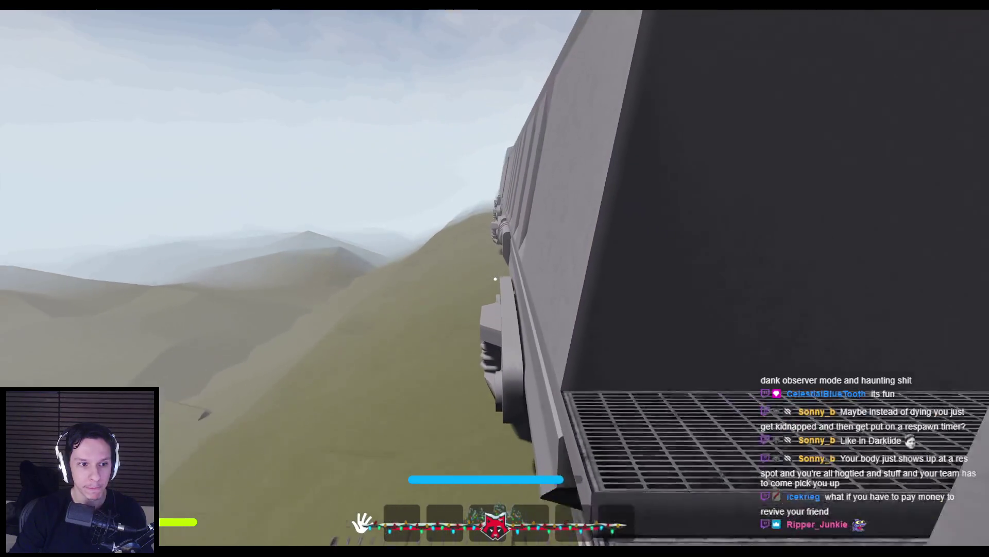
key(space)
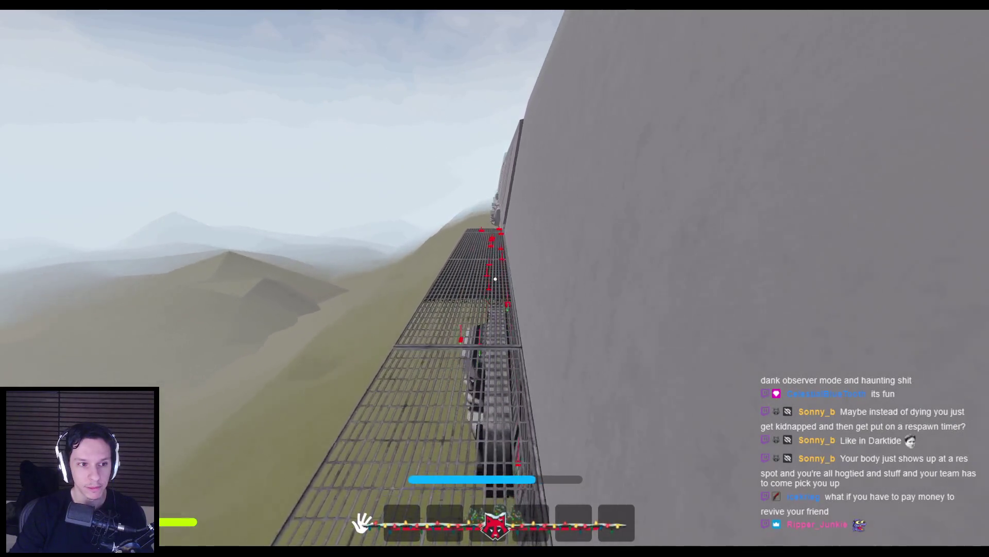
Step: Walk forward and back along the catwalk inspecting the grating
key(w)
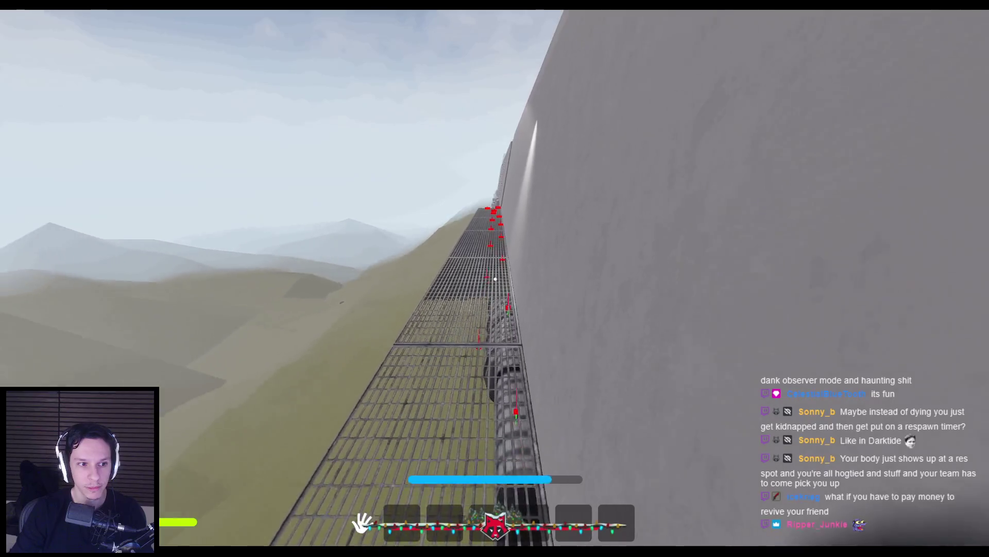
key(s)
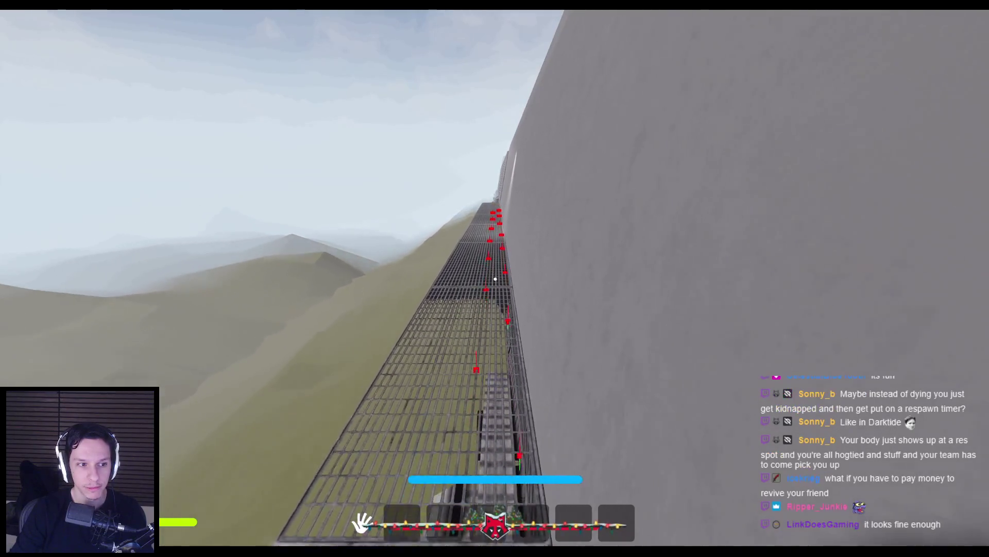
key(w)
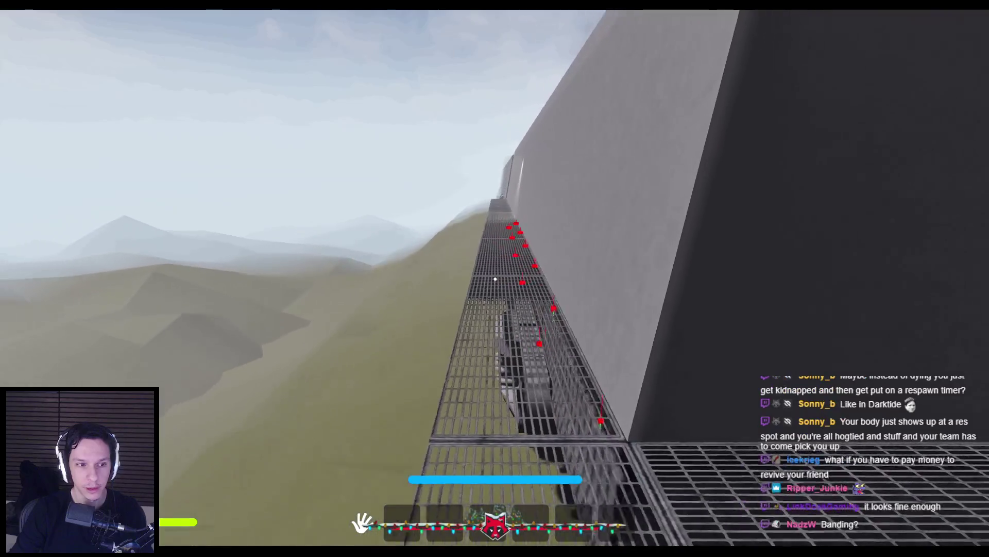
key(w)
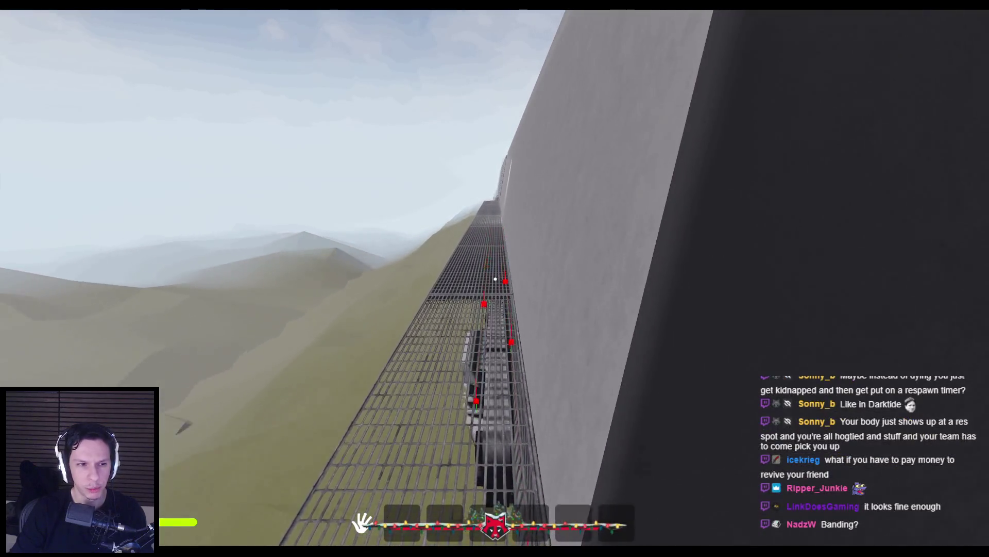
key(w)
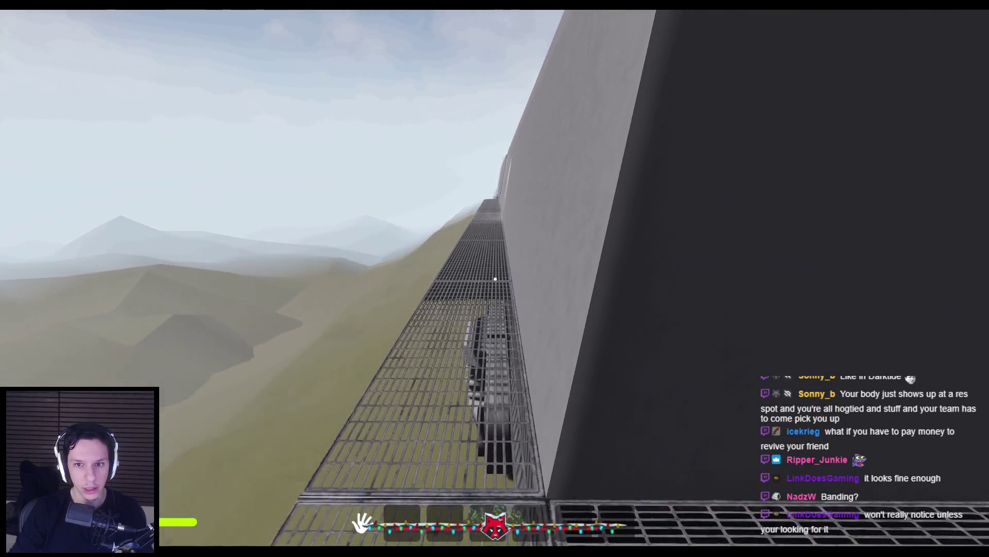
key(s)
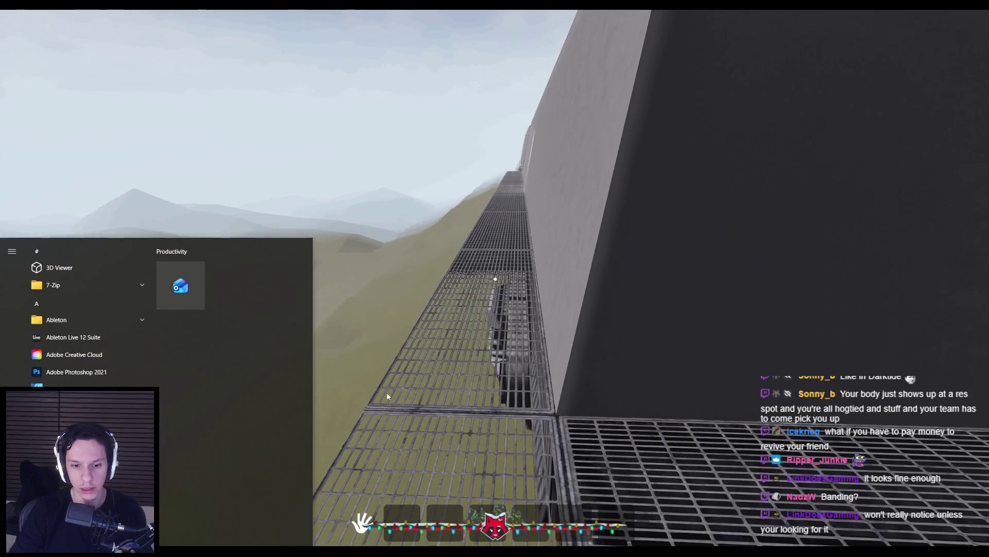
Step: Dismiss the Start menu and step forward and back along the grated walkway
click(364, 528)
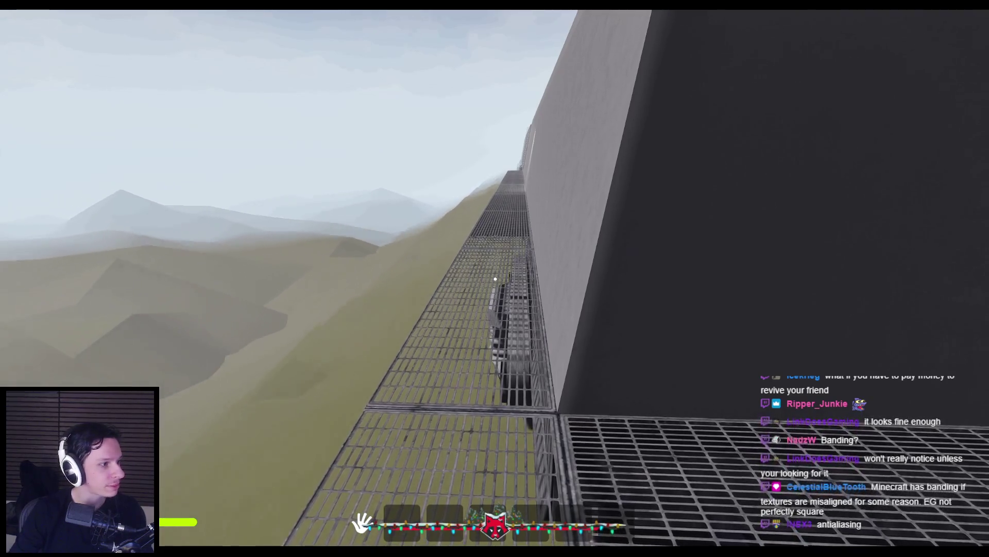
key(w)
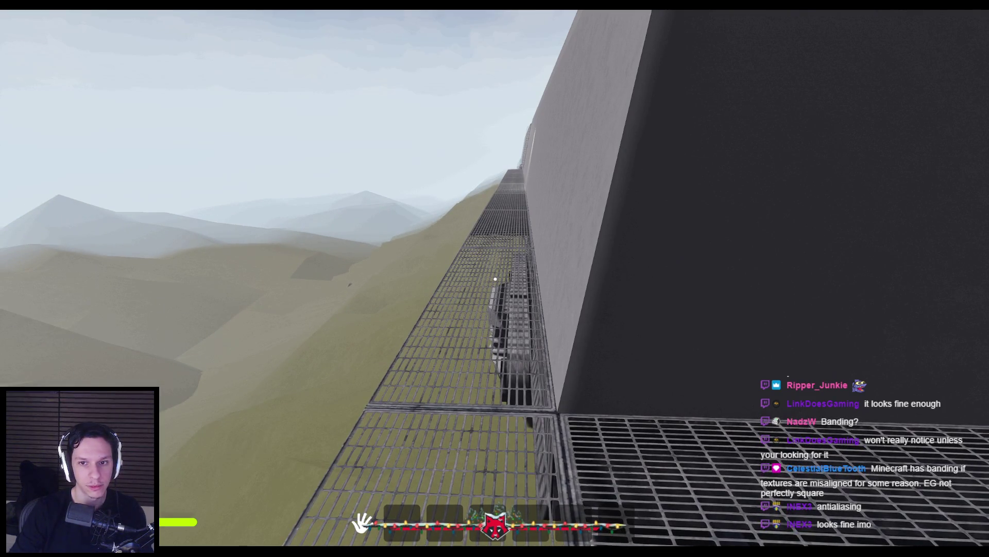
key(s)
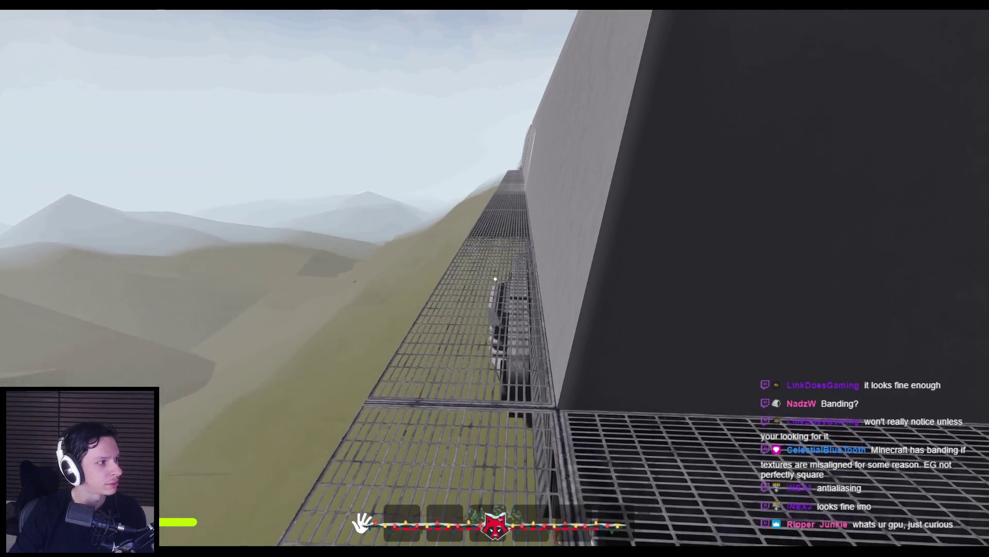
key(w)
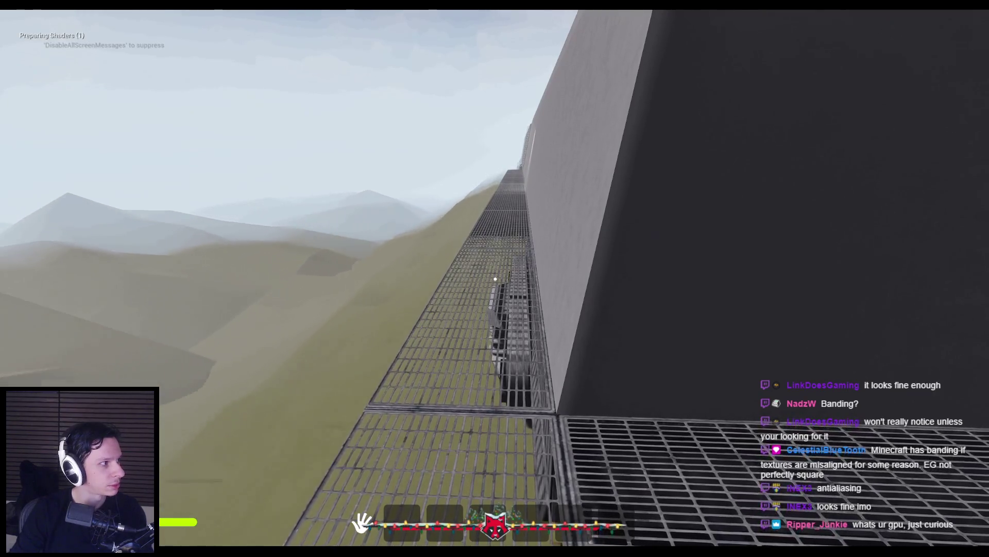
key(w)
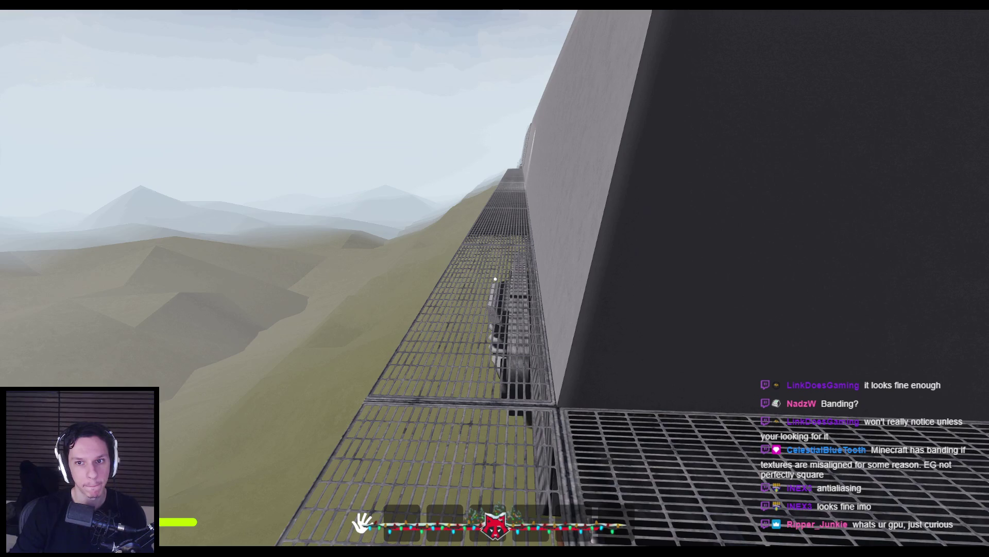
key(w)
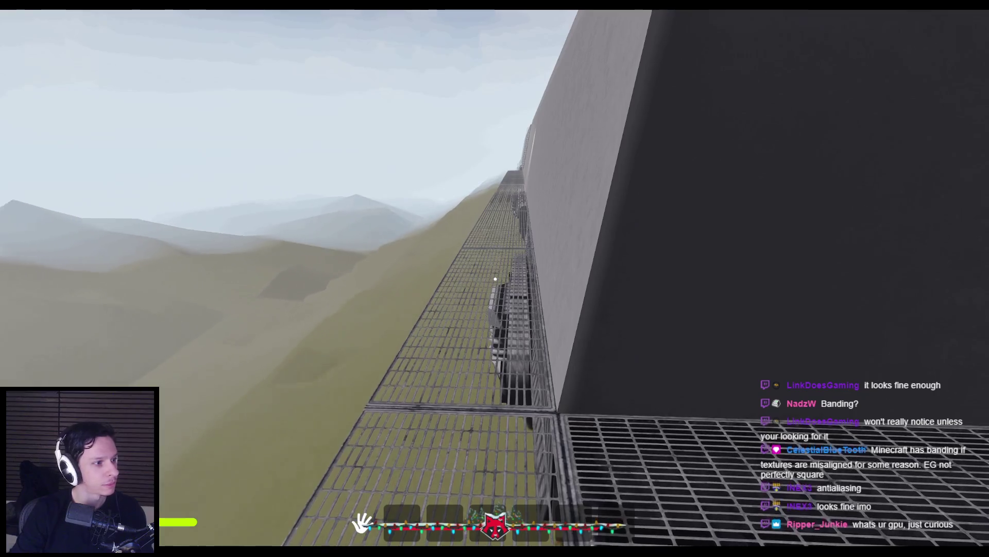
Step: Walk along the grated walkway beside the train and turn to face the grey building's door
key(w)
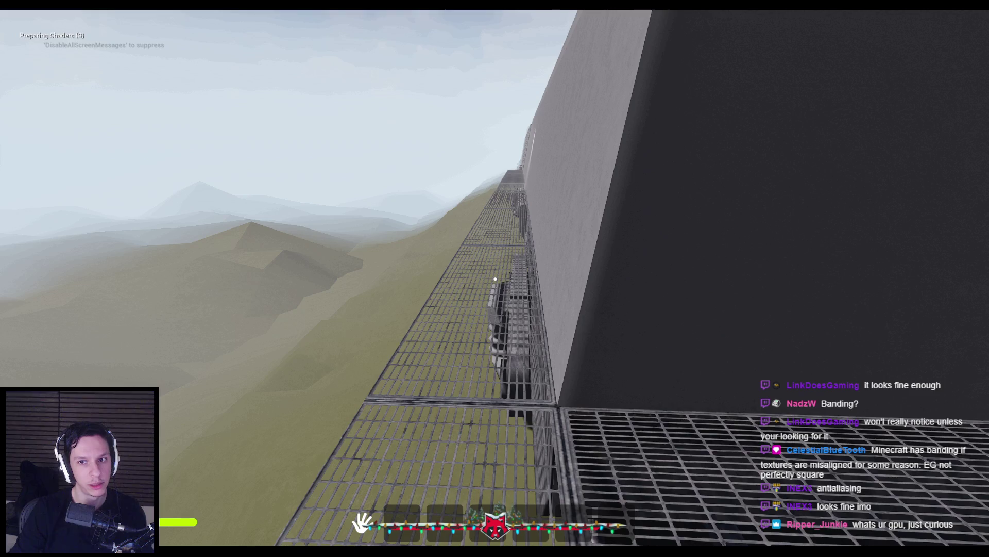
key(w)
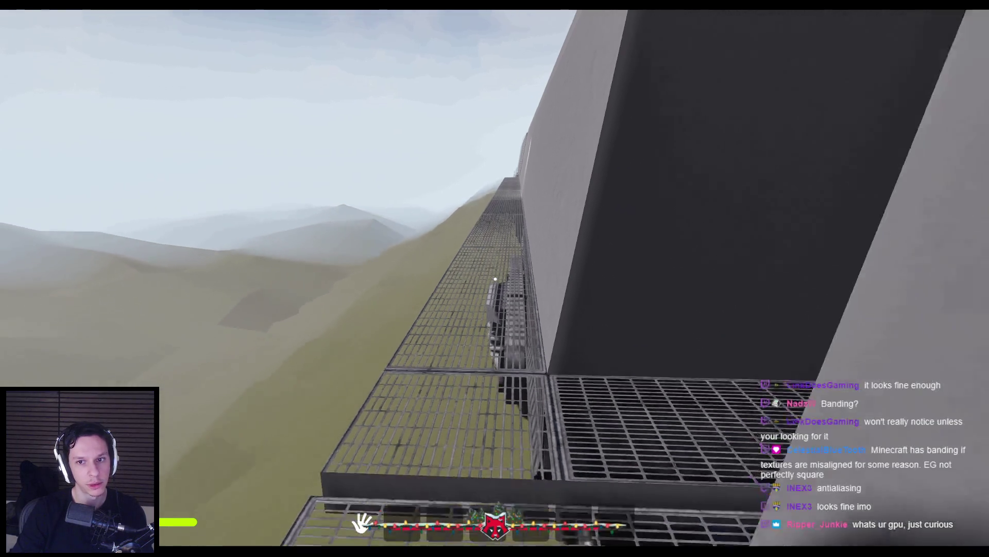
key(w)
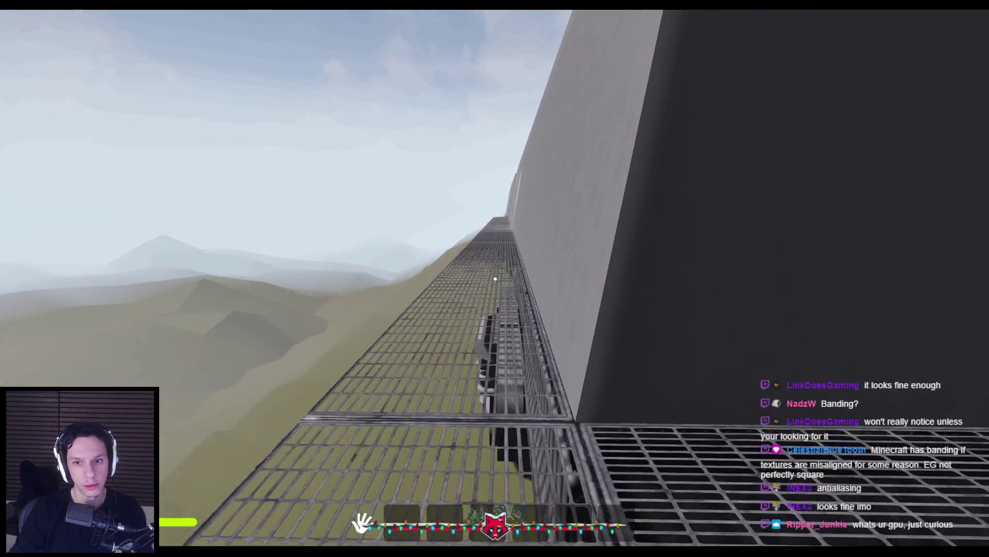
key(w)
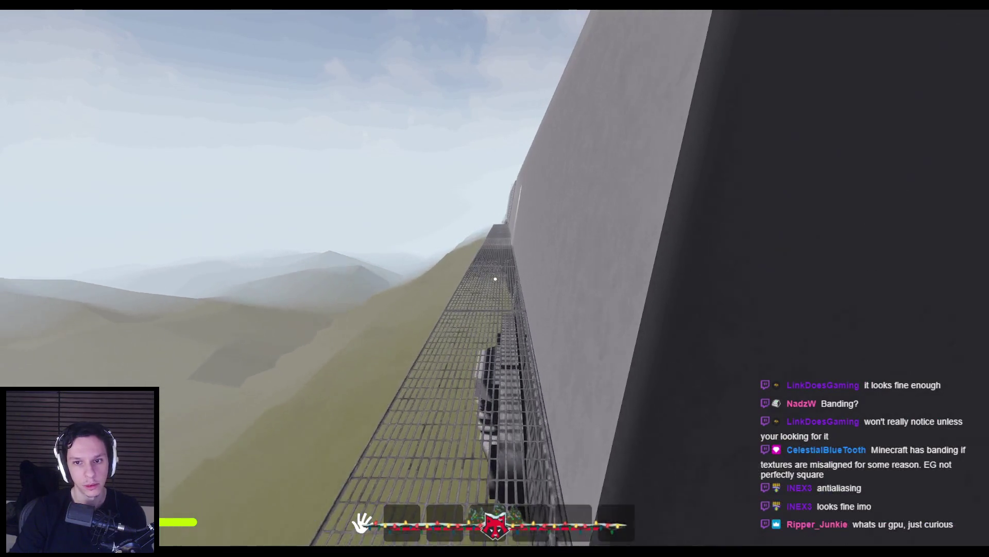
key(w)
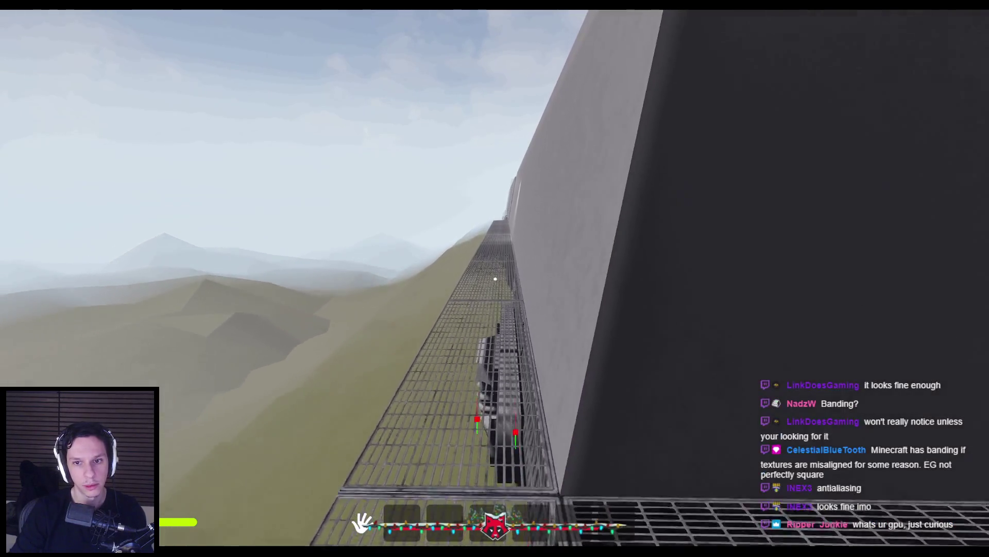
key(w)
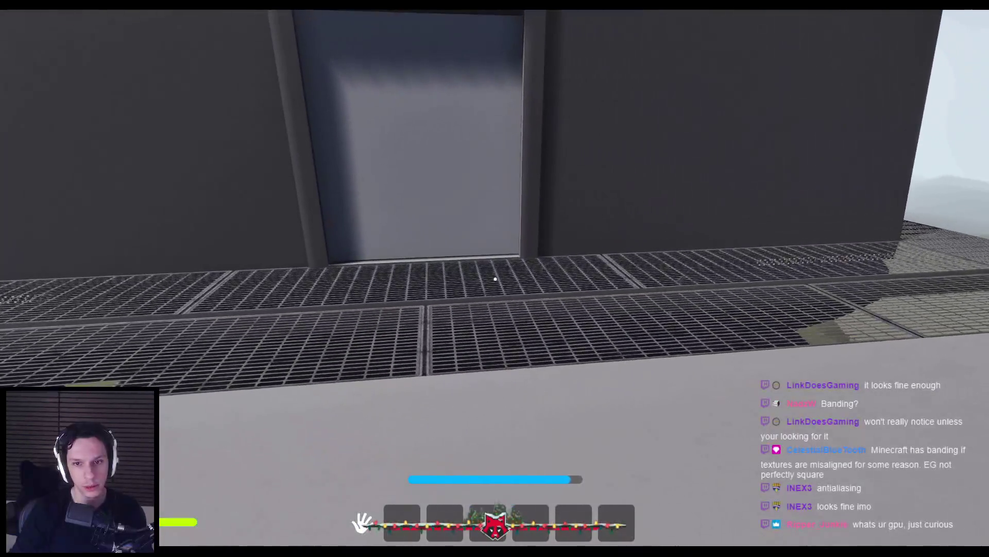
key(s)
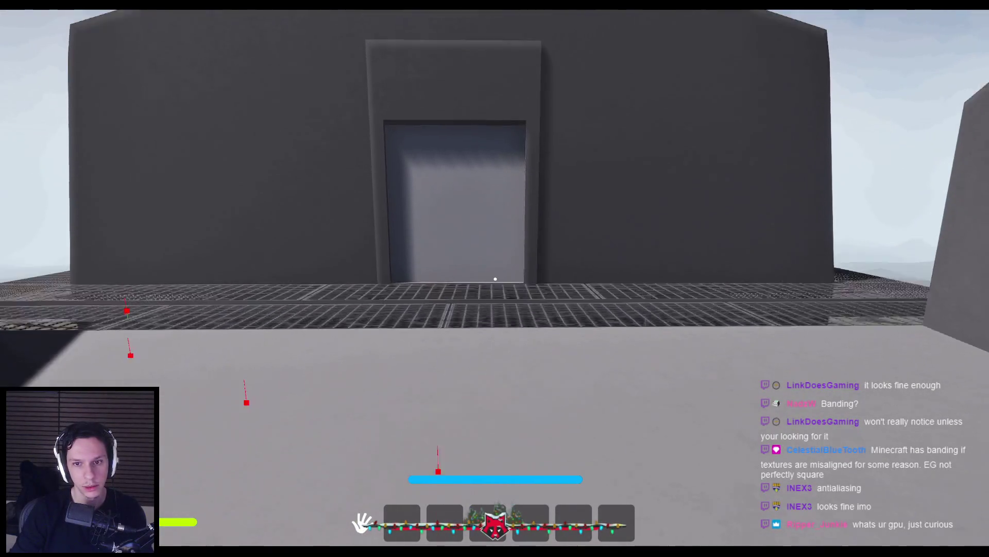
key(super)
key(super)
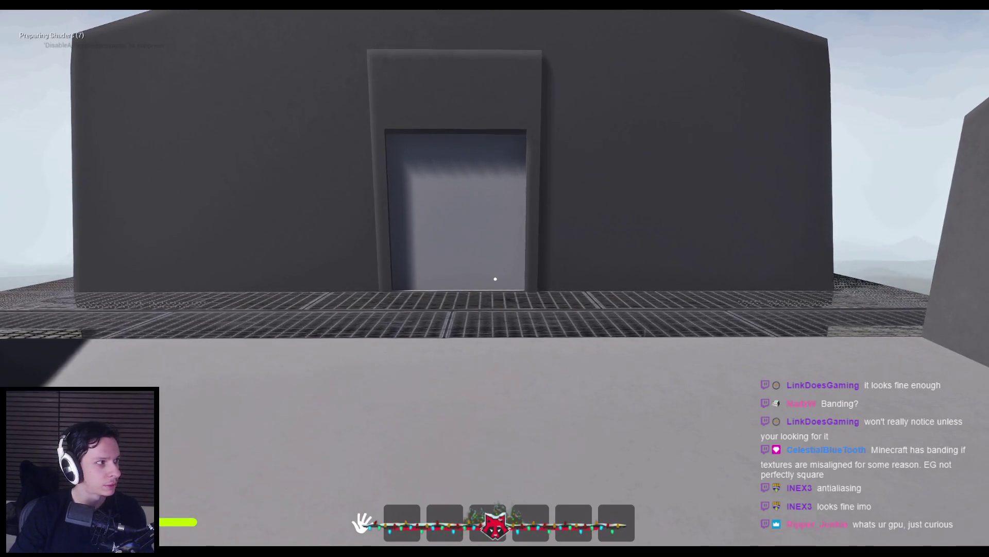
key(a)
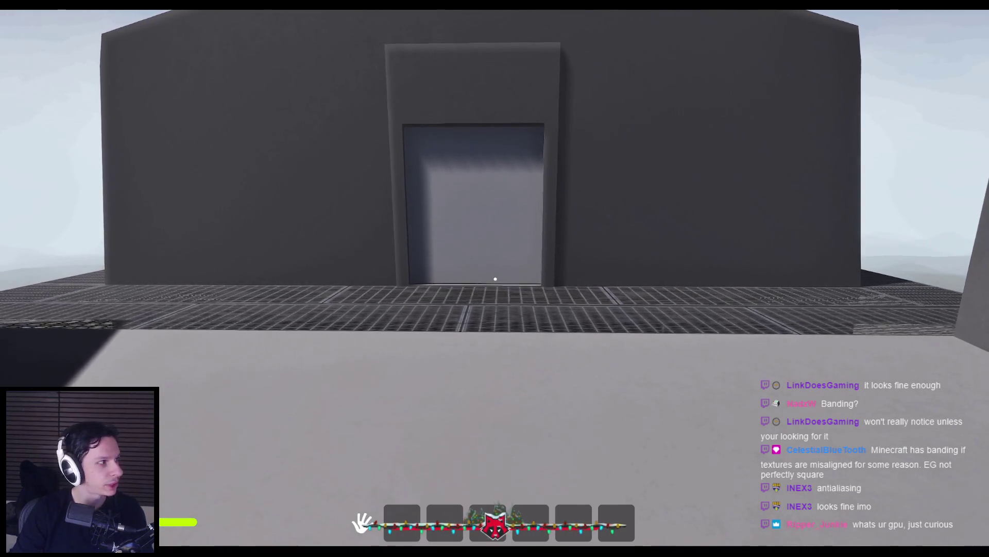
key(super)
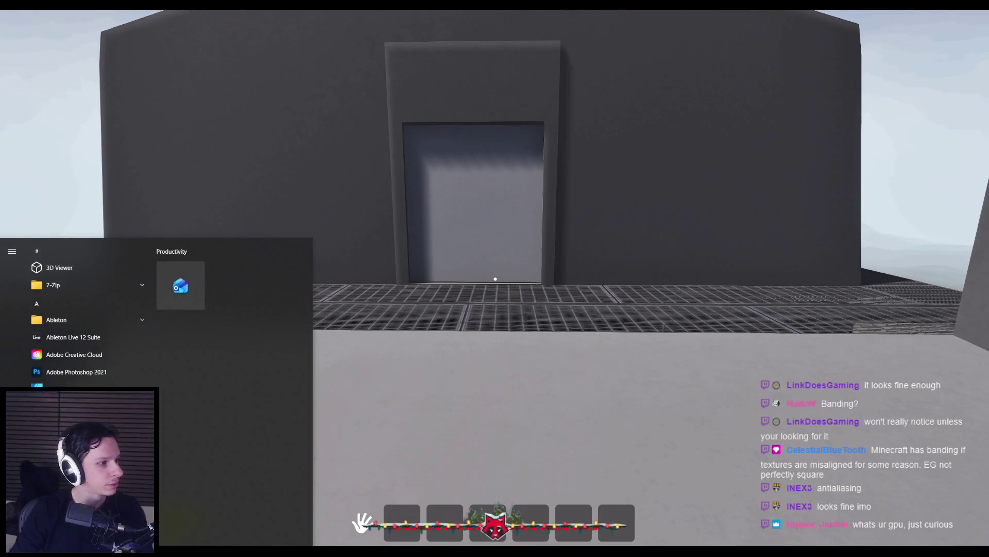
key(super)
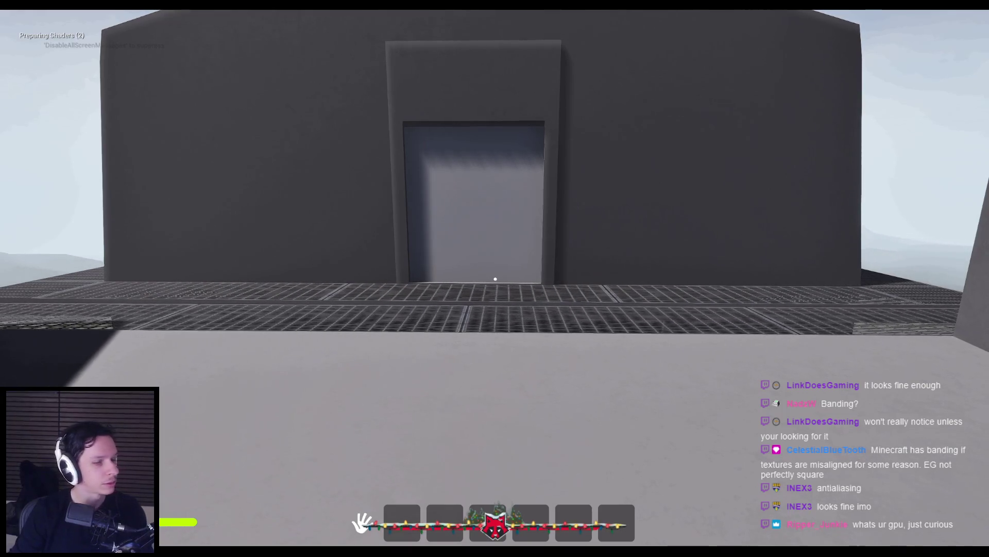
click(496, 295)
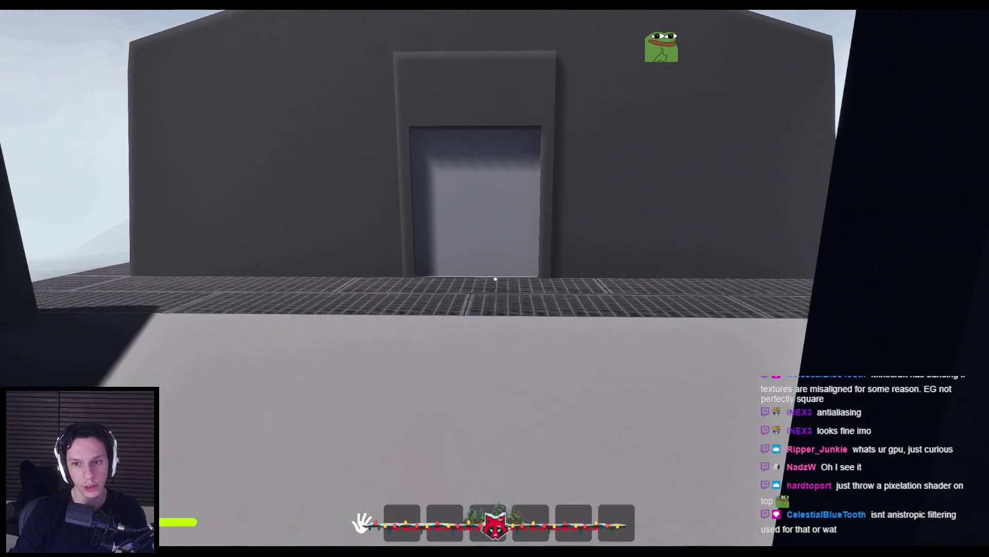
key(super)
key(super)
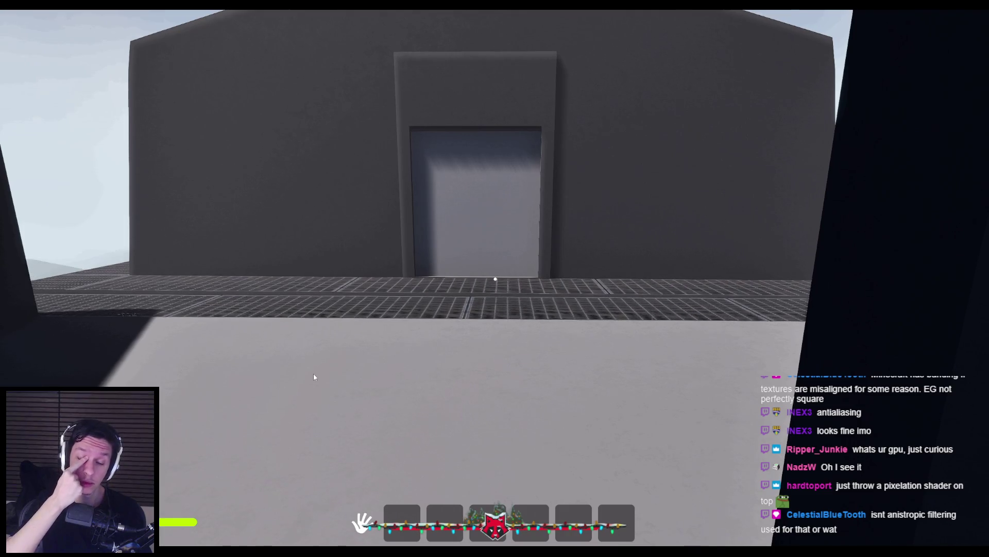
click(313, 377)
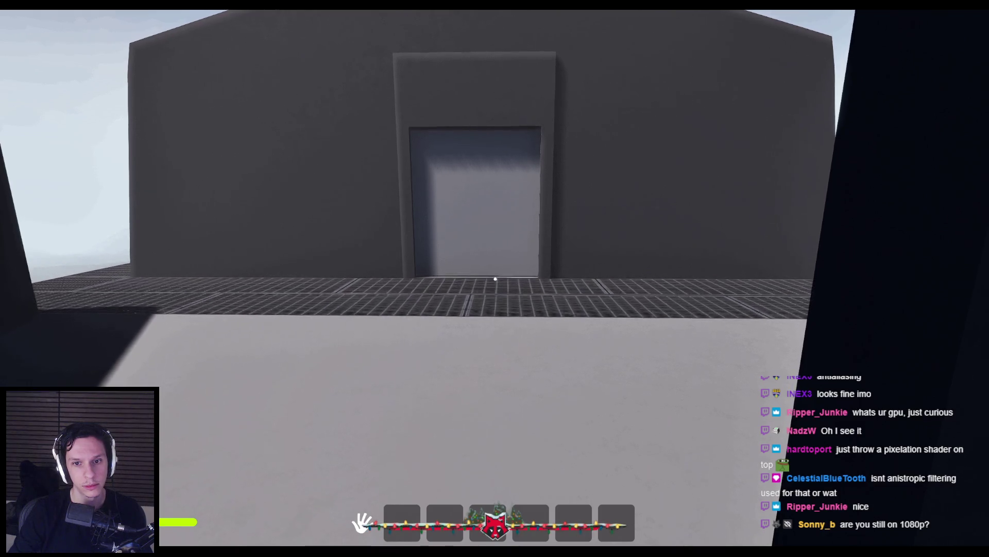
key(w)
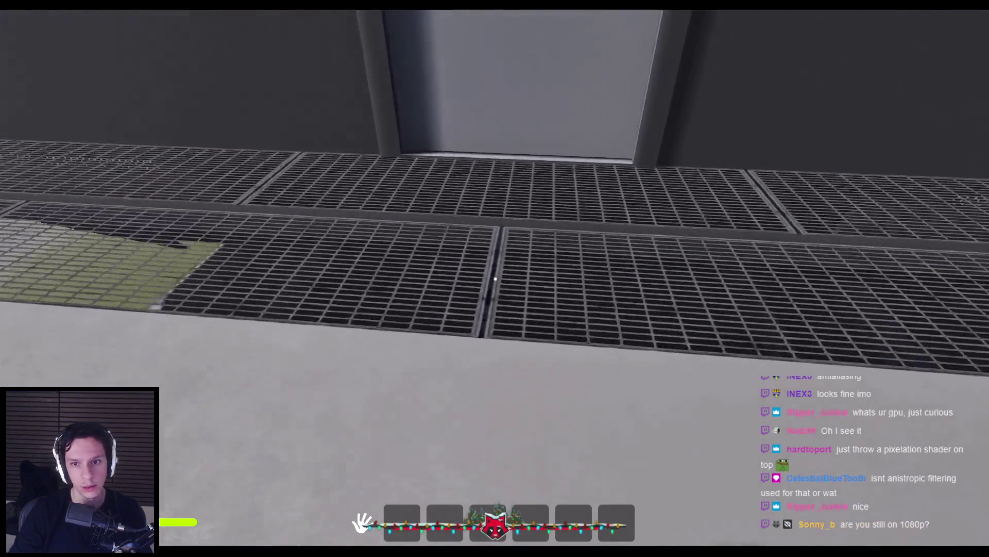
Step: Walk and jump along the grated walkway inspecting the gratings, then stop the play session
key(w)
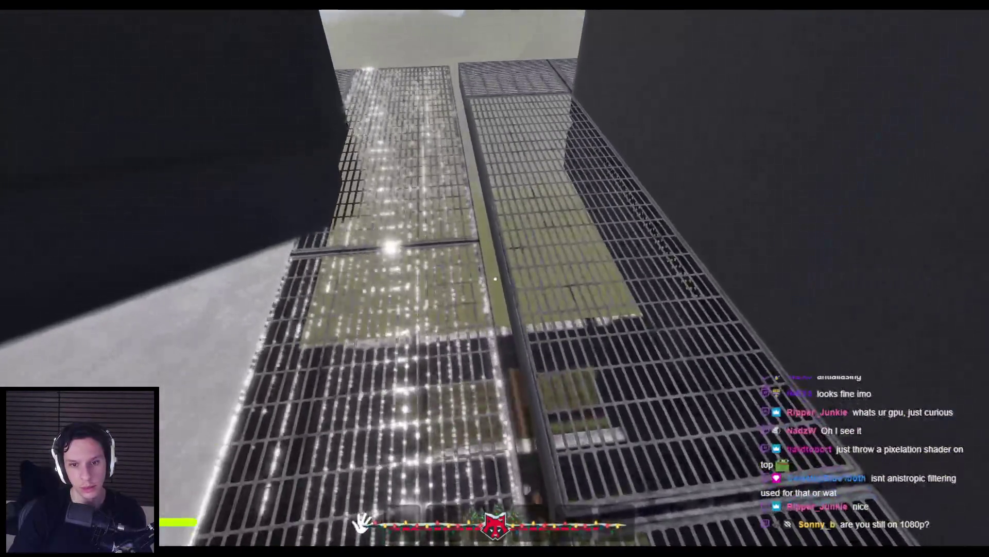
key(w)
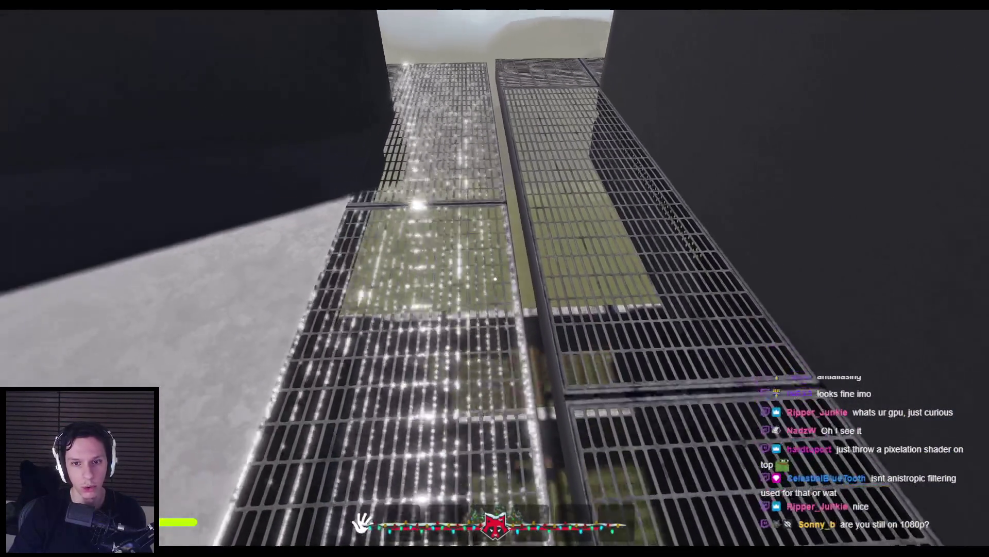
key(w)
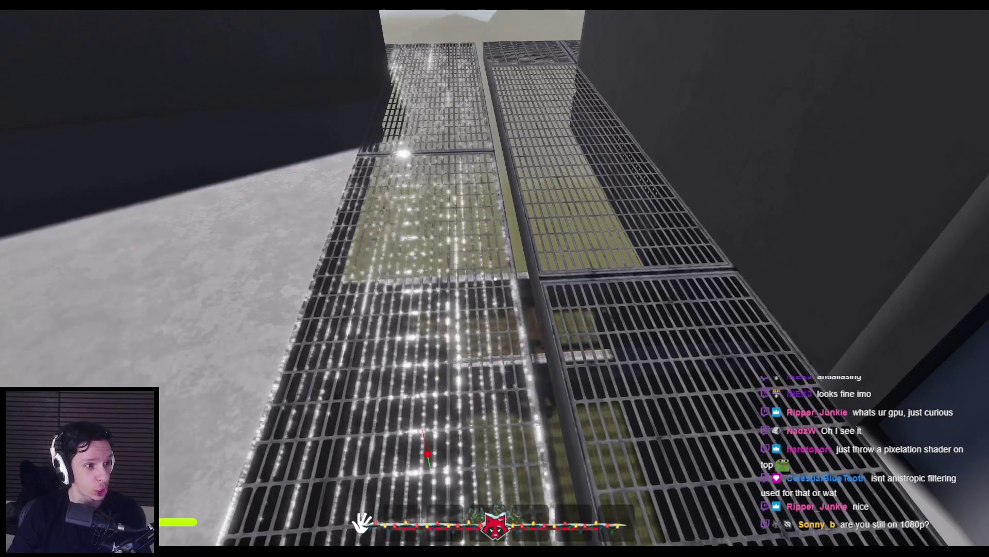
key(w)
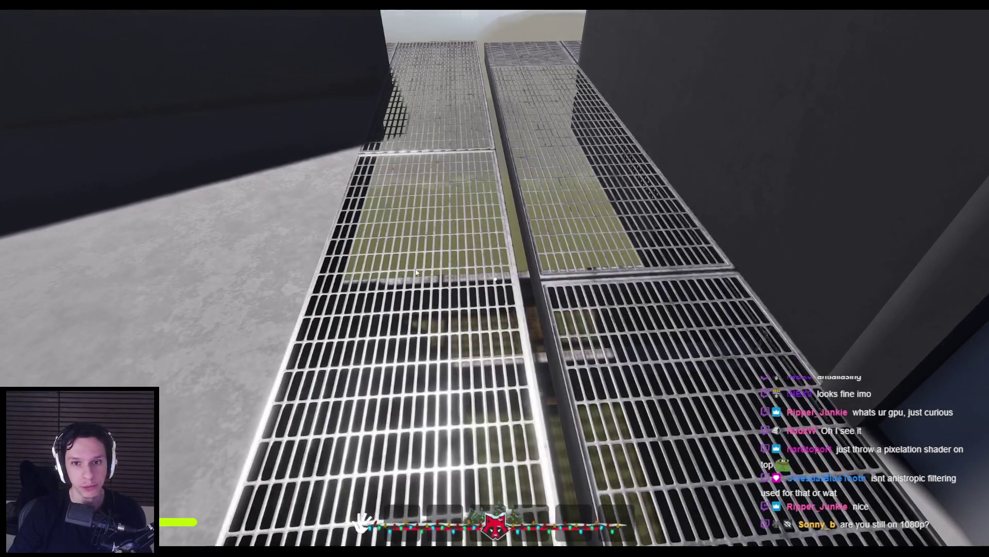
key(space)
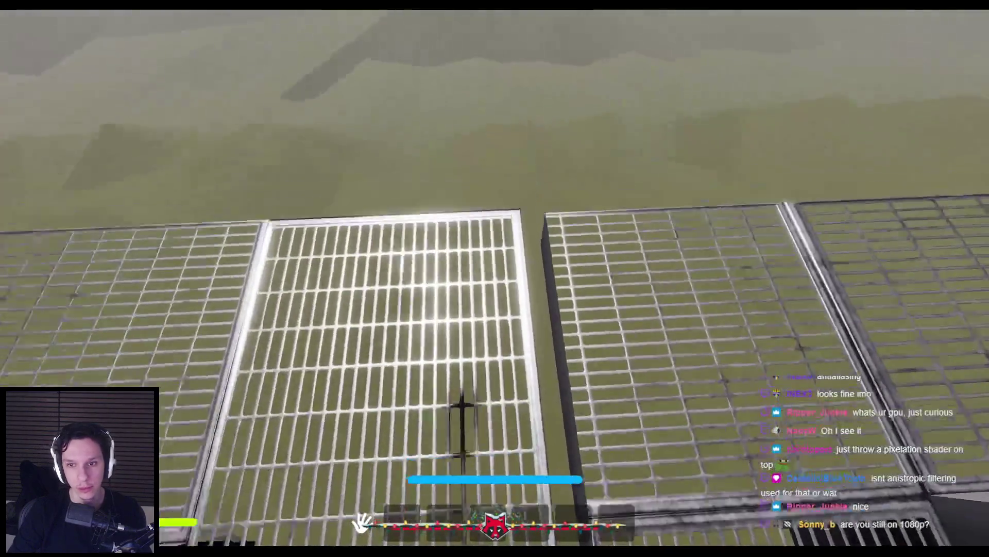
key(w)
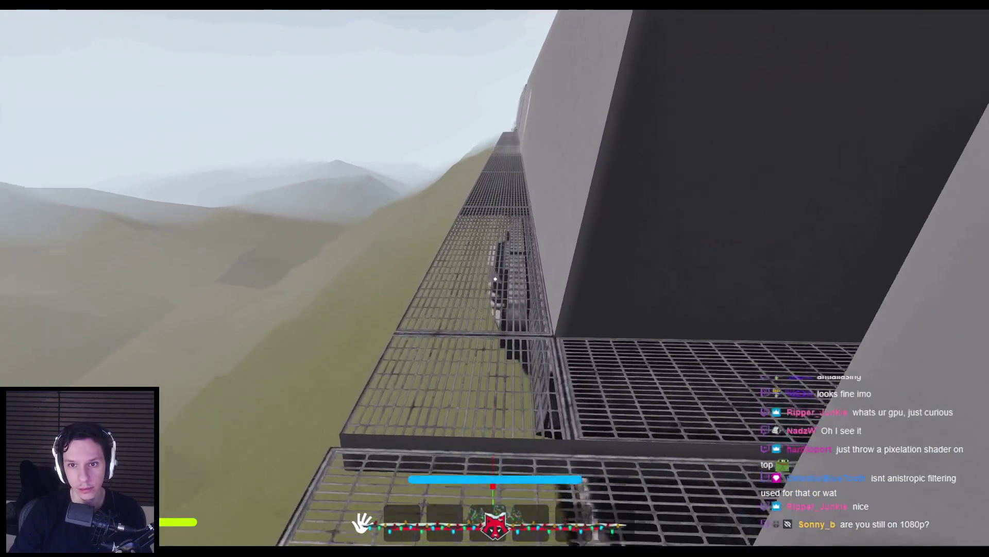
key(Escape)
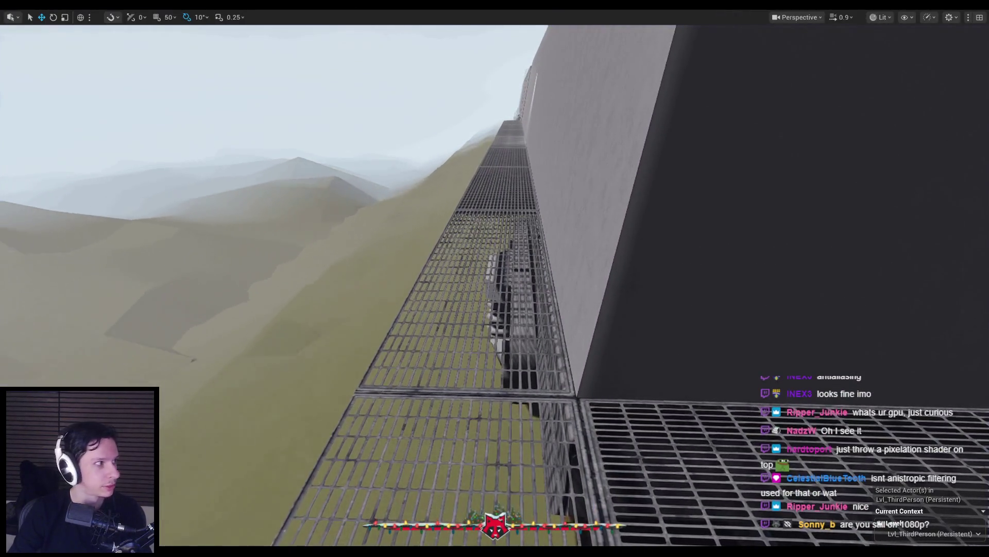
Step: Restart play-in-editor with Alt+P and run an r.screen command in the game console
drag(250, 299, 227, 248)
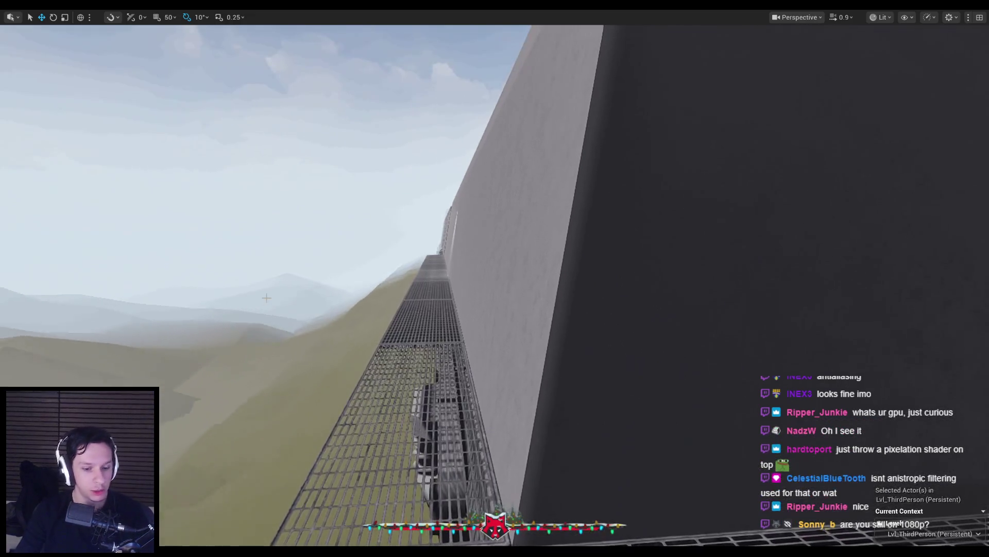
key(alt+p)
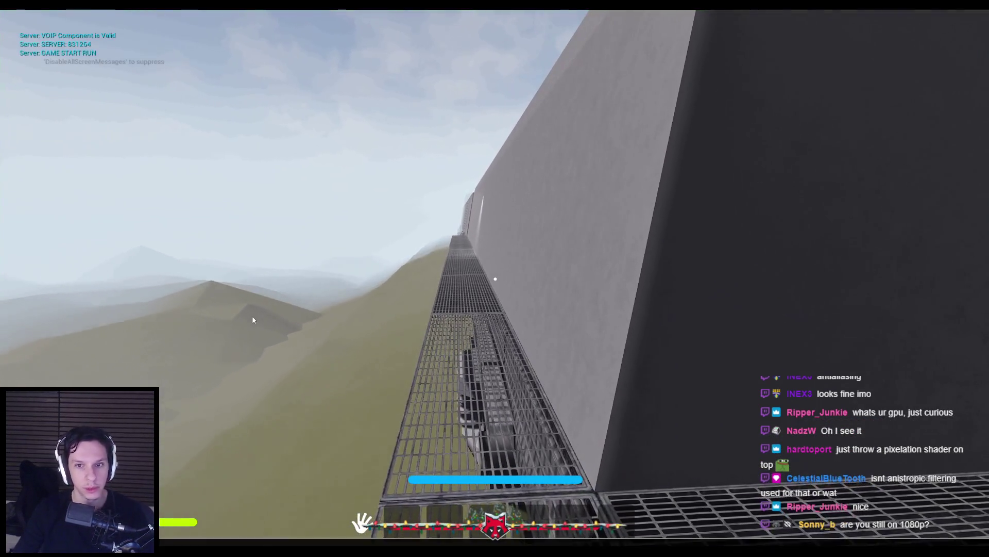
key(grave)
text(r.screen)
key(Escape)
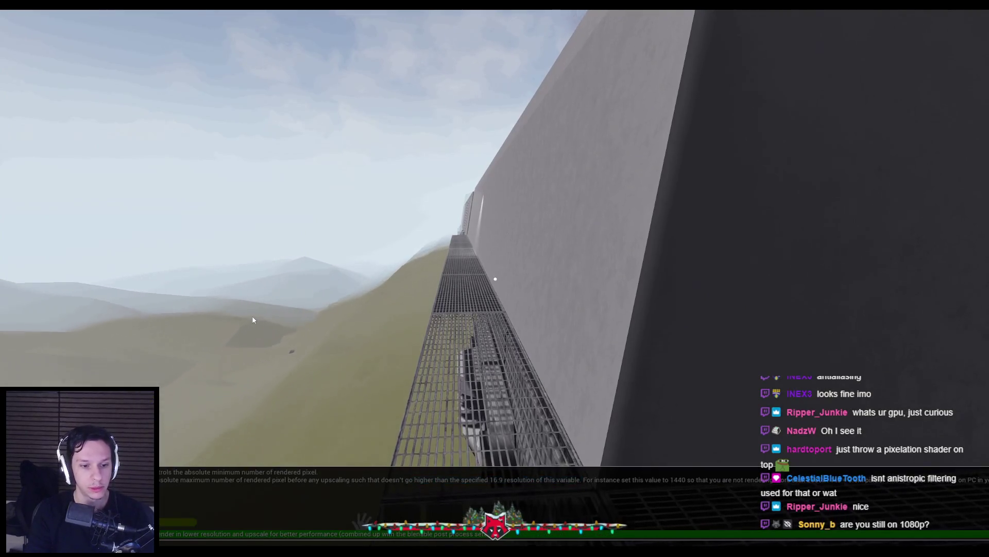
Step: Sprint along the walkway to face the door, then shuffle back and forth before it
key(shift+w)
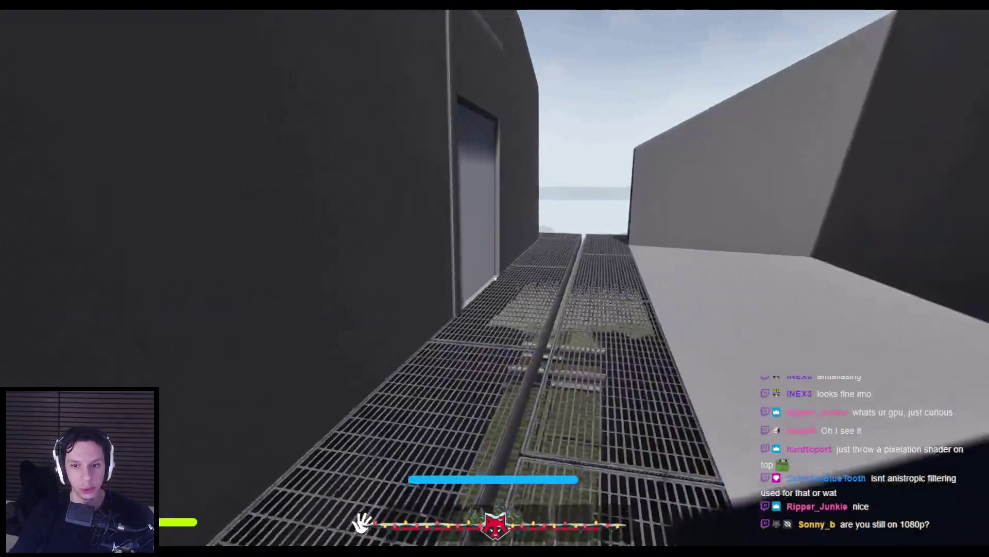
key(s)
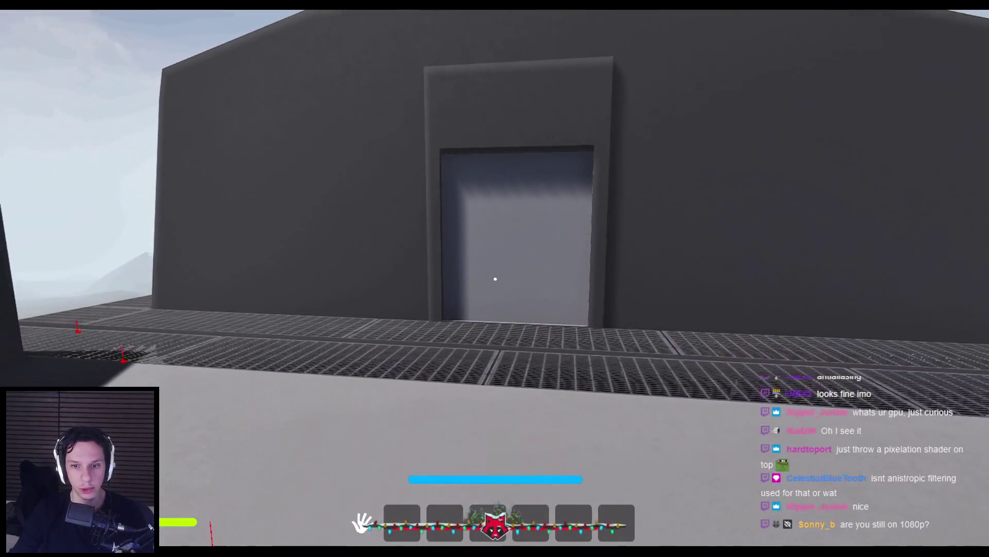
key(w)
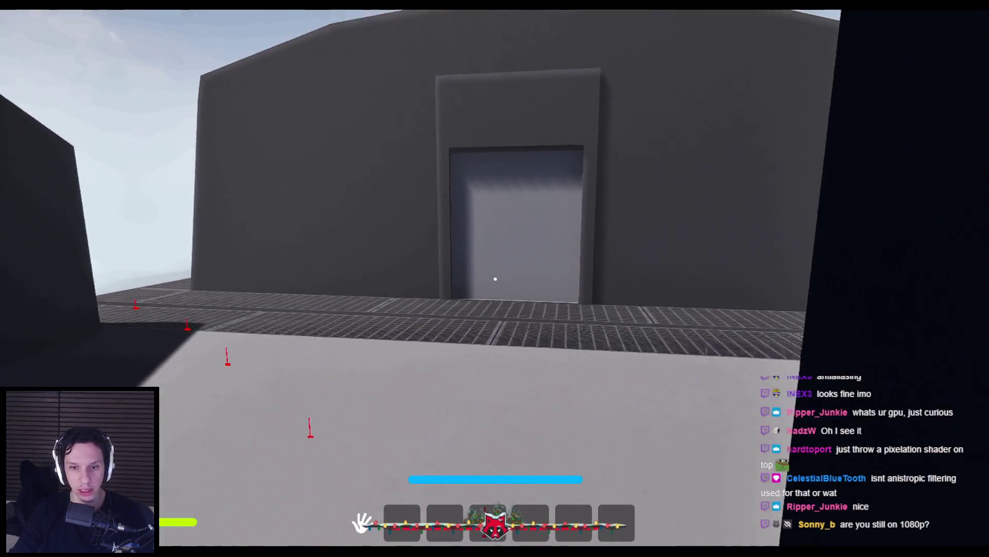
key(s)
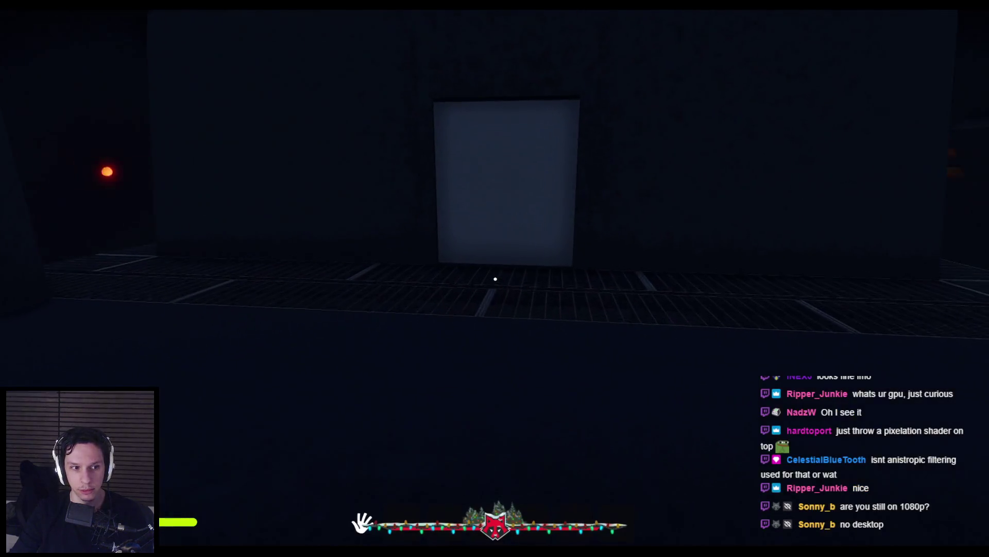
Step: Move toward and away from the pale door, lining up head-on with it
key(w)
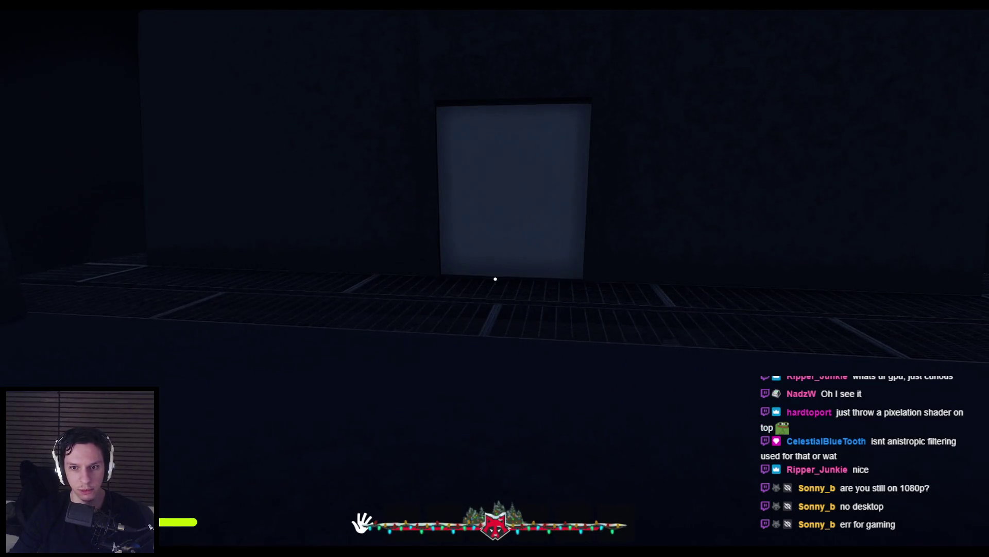
key(s)
key(w)
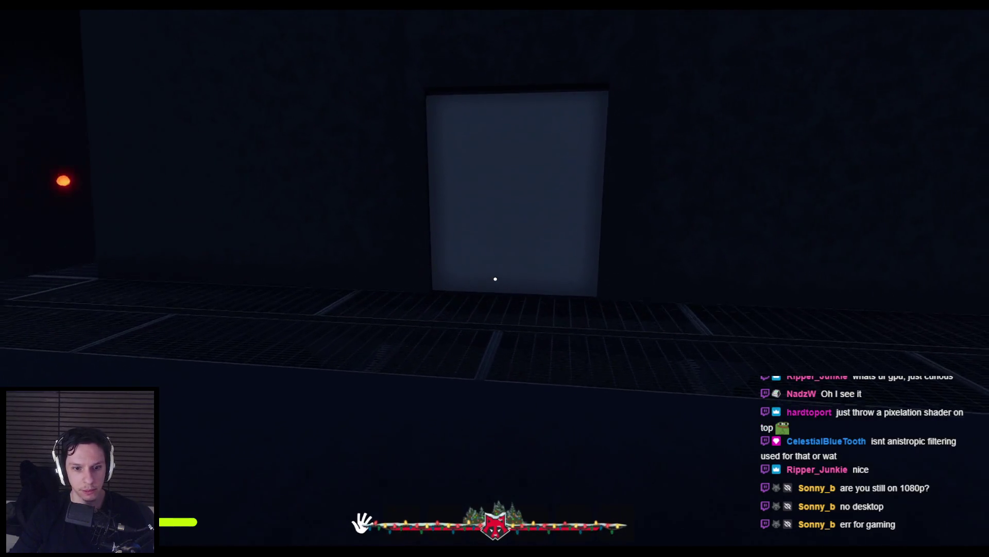
key(a)
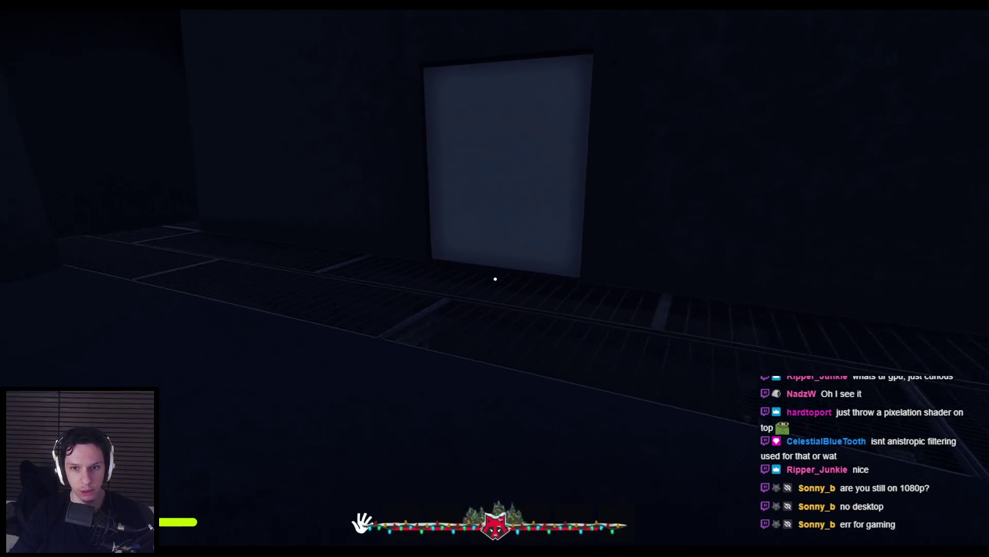
key(d)
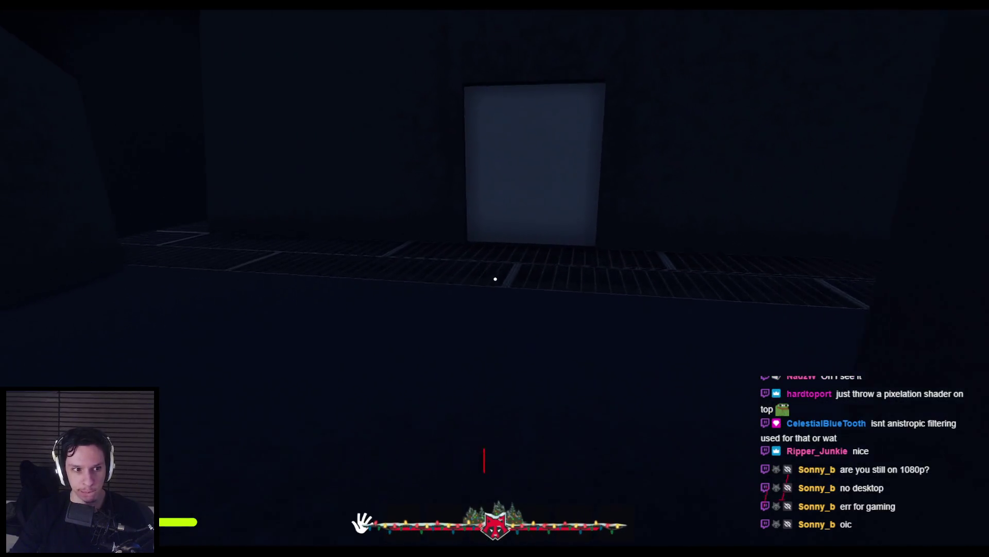
key(w)
key(s)
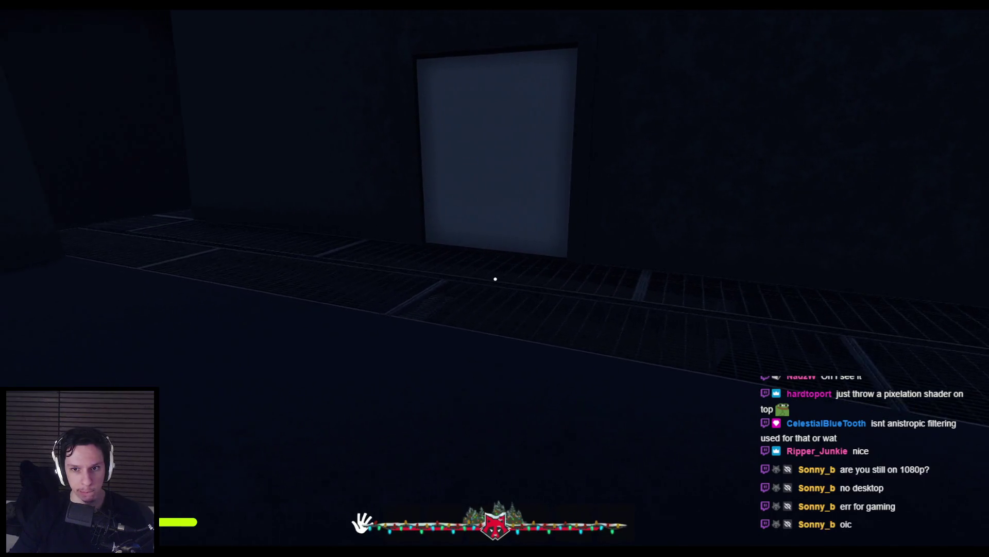
key(w)
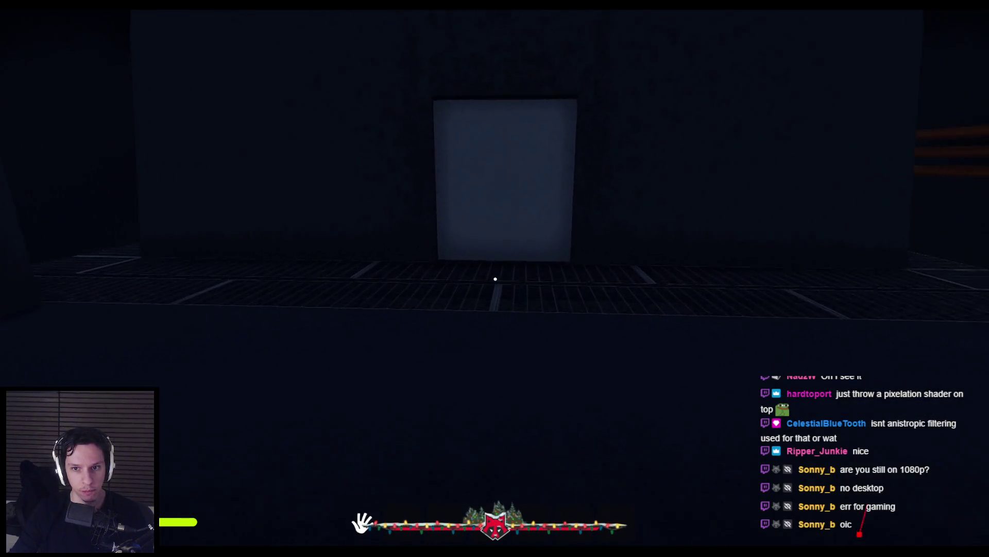
key(super)
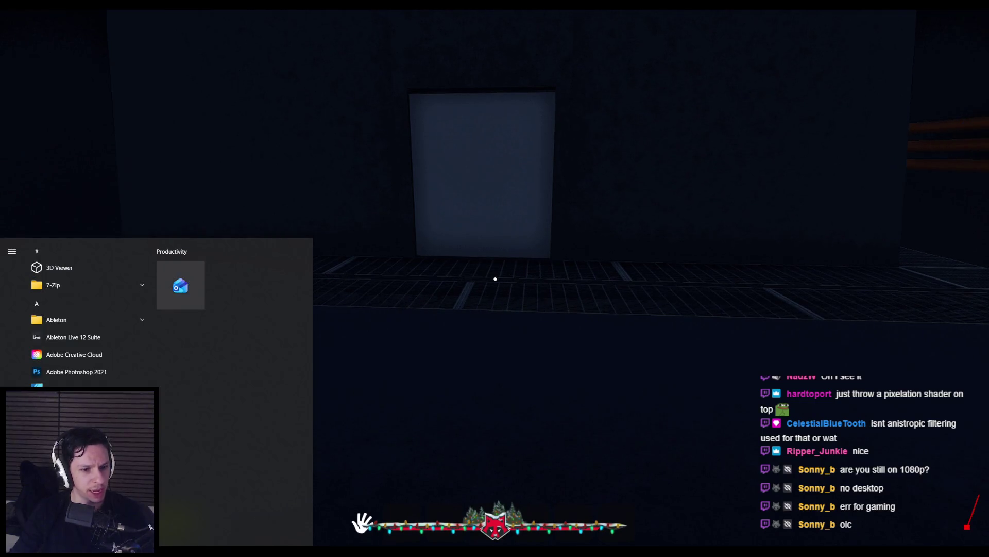
Step: Dismiss the Start menu and return to the play view facing the grey building's door
key(Escape)
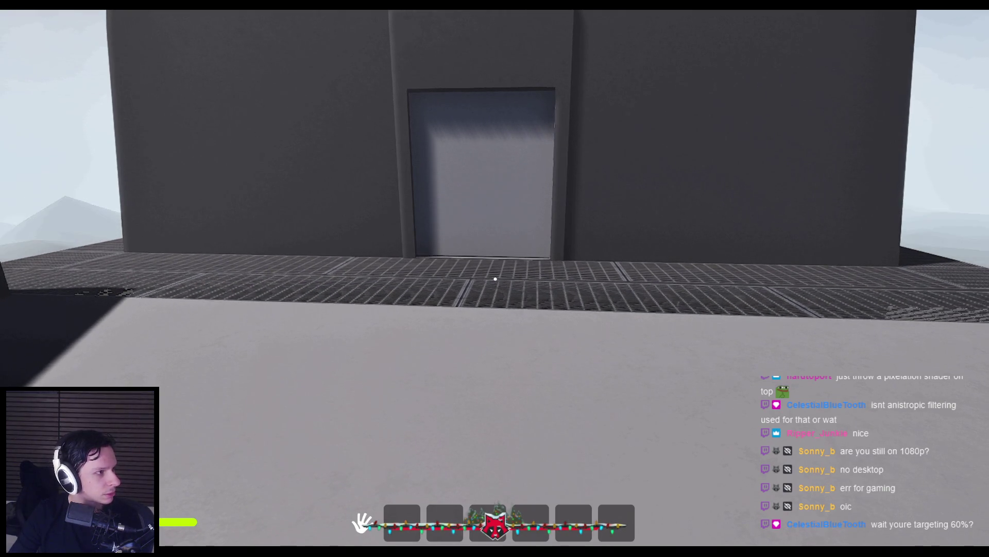
click(256, 347)
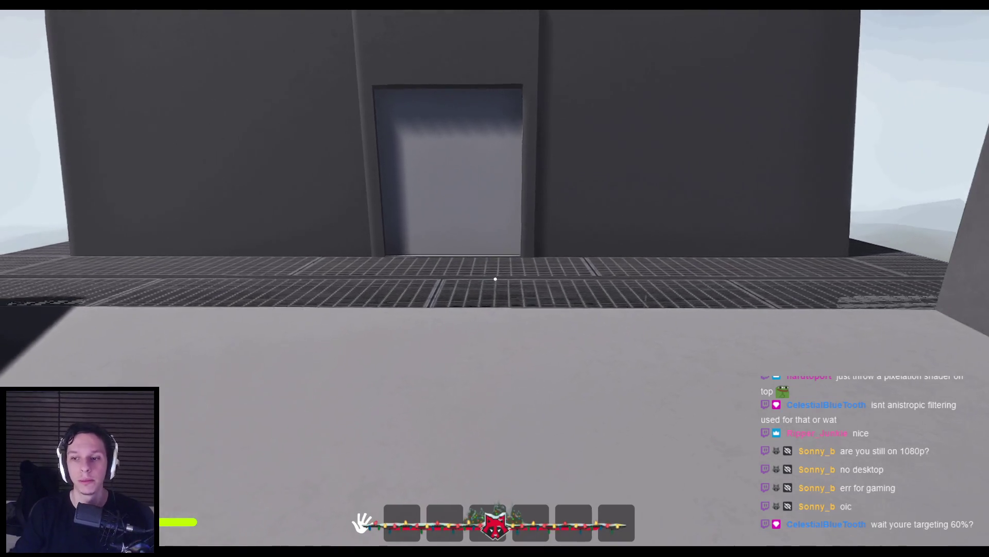
key(e)
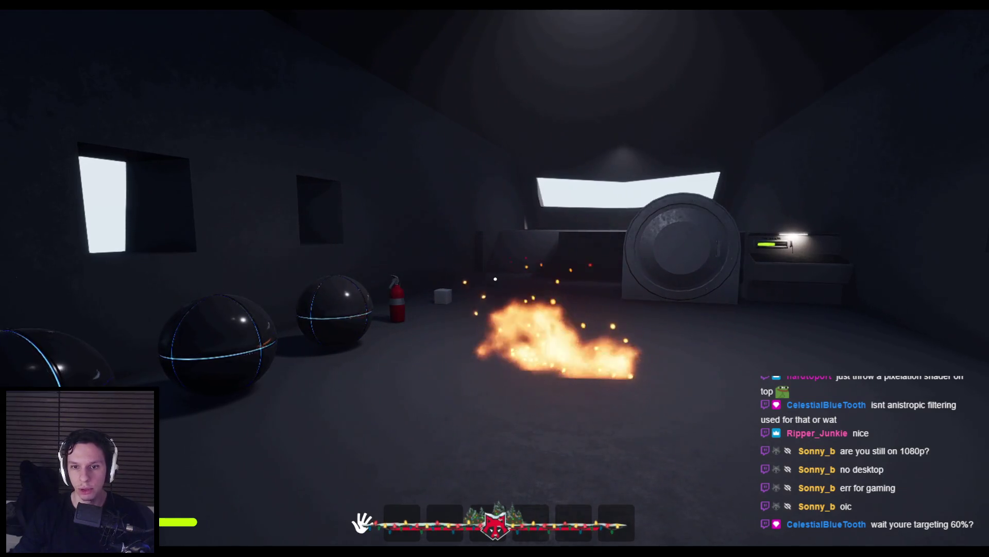
key(s)
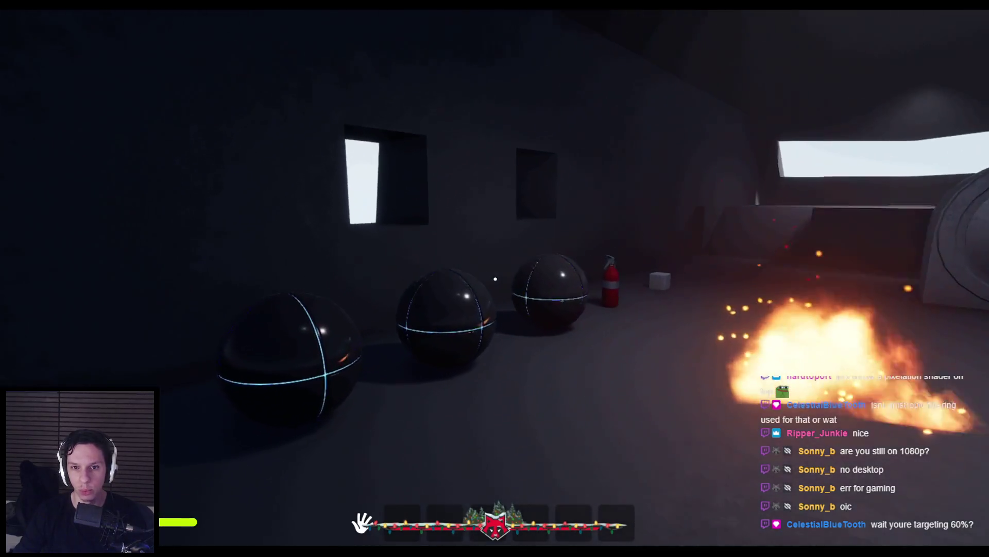
key(w)
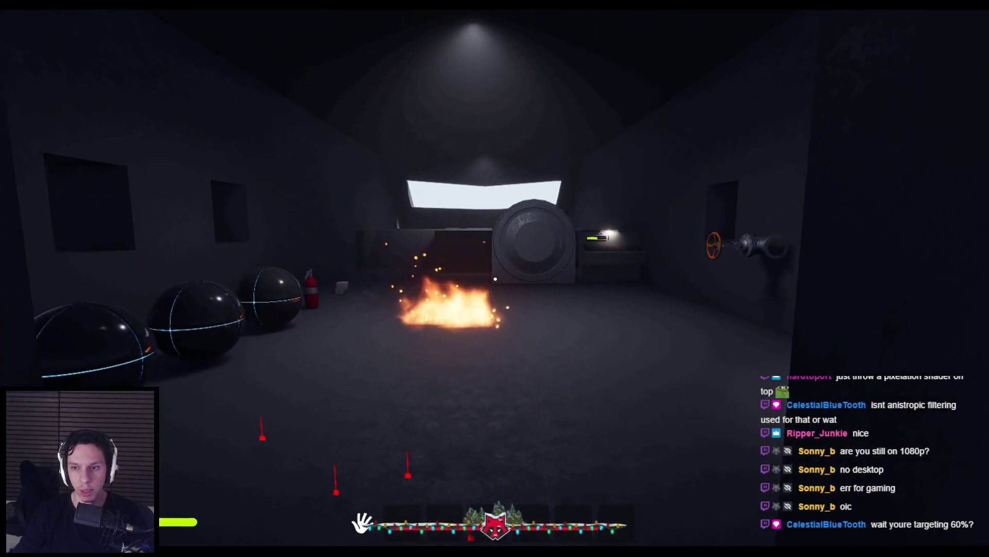
key(w)
key(w)
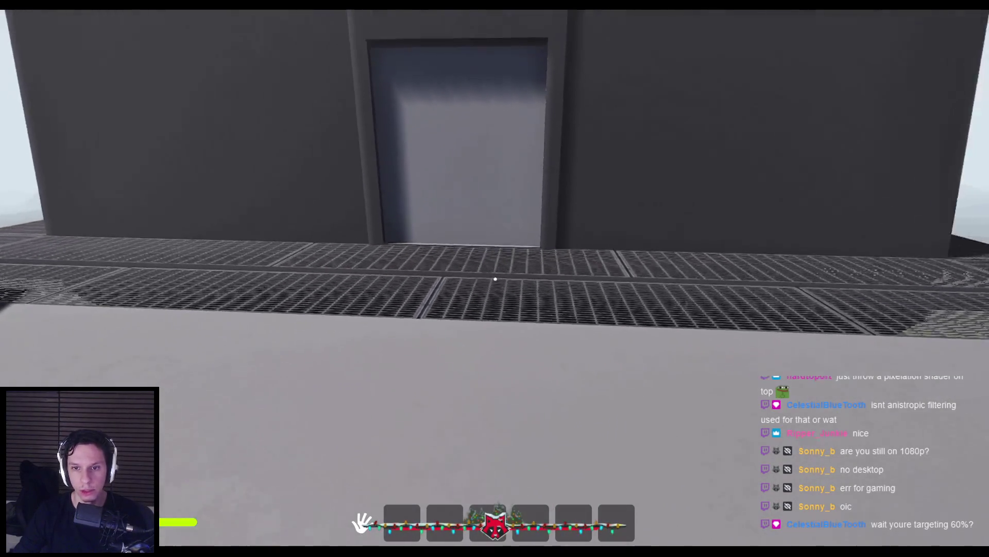
Step: Walk back and forth in front of the grey building's door, closing the Start menu midway
key(w)
key(s)
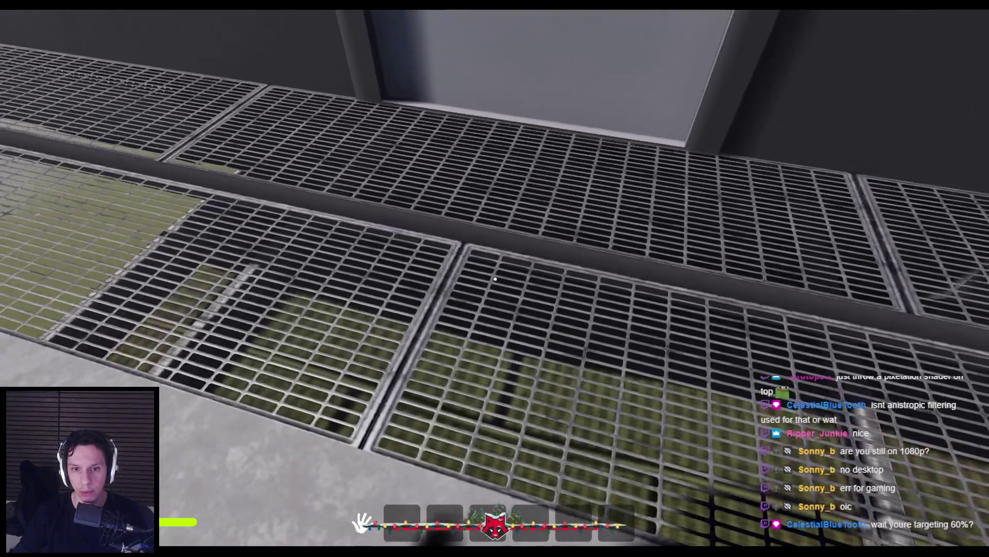
key(s)
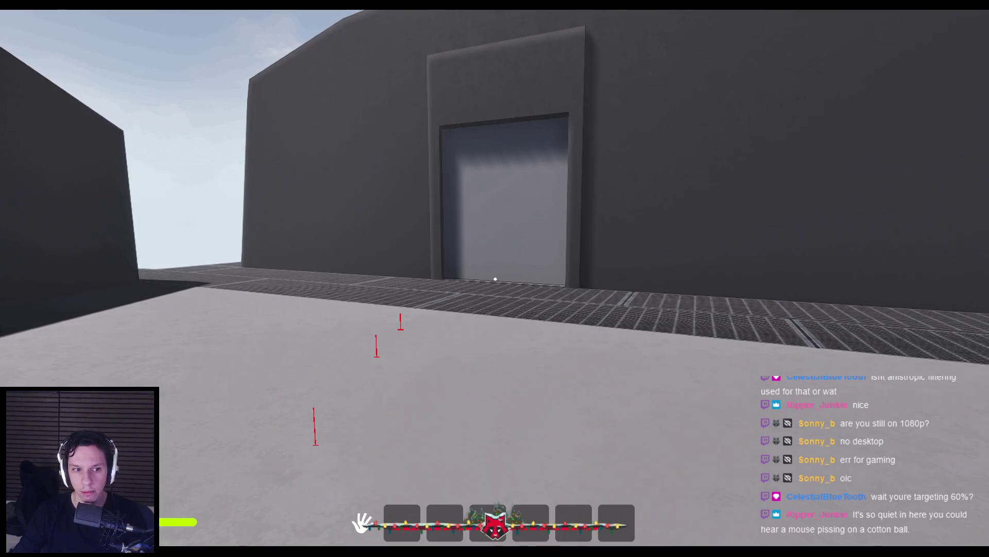
key(w)
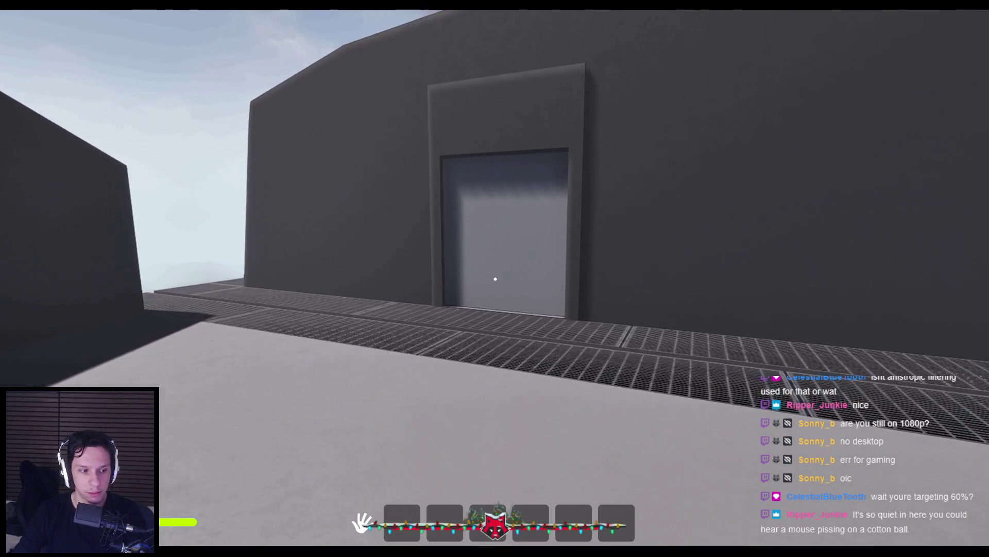
key(super)
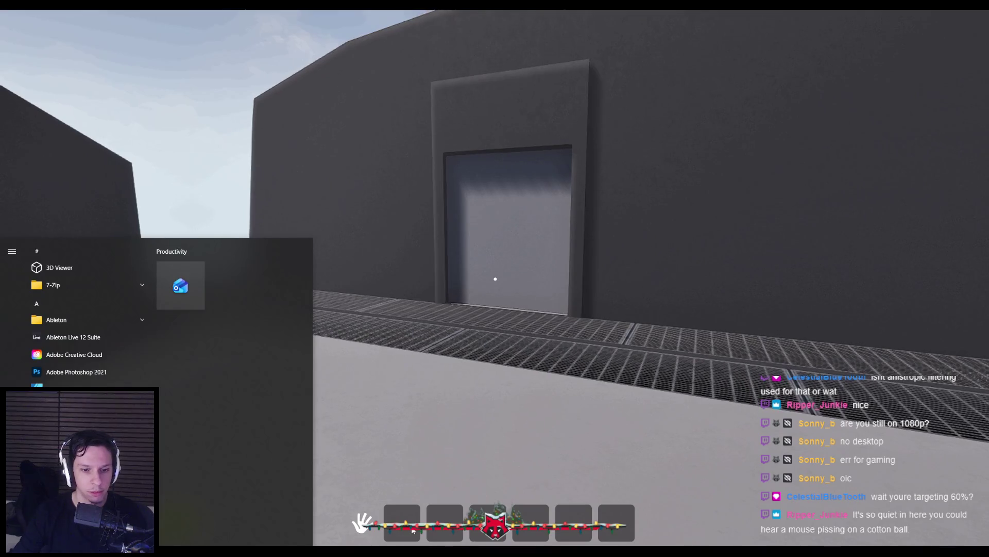
key(super)
key(w)
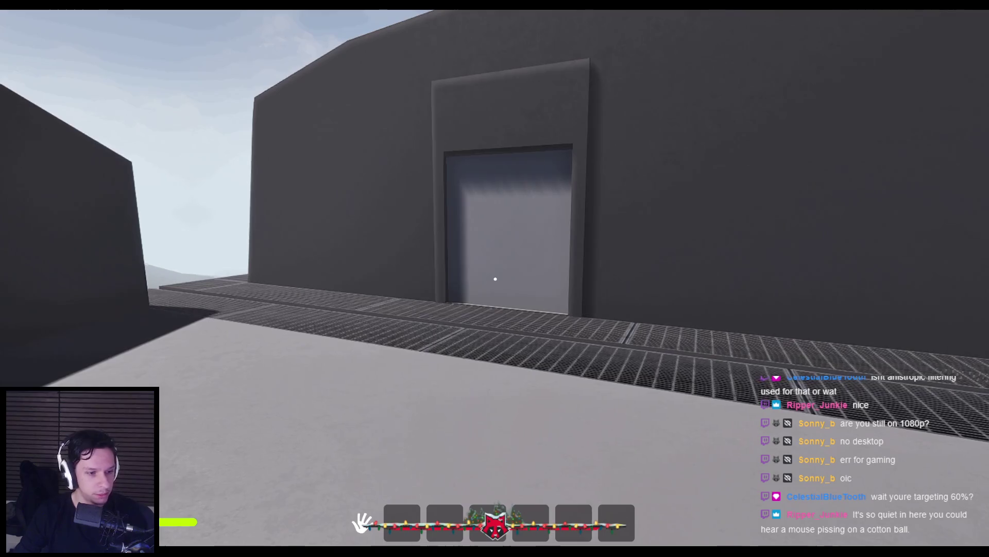
key(w)
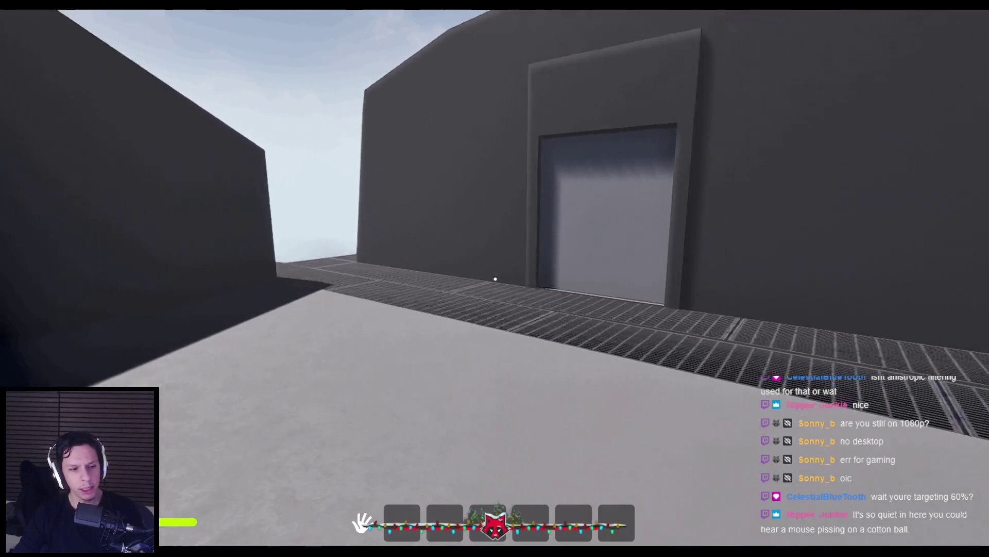
key(s)
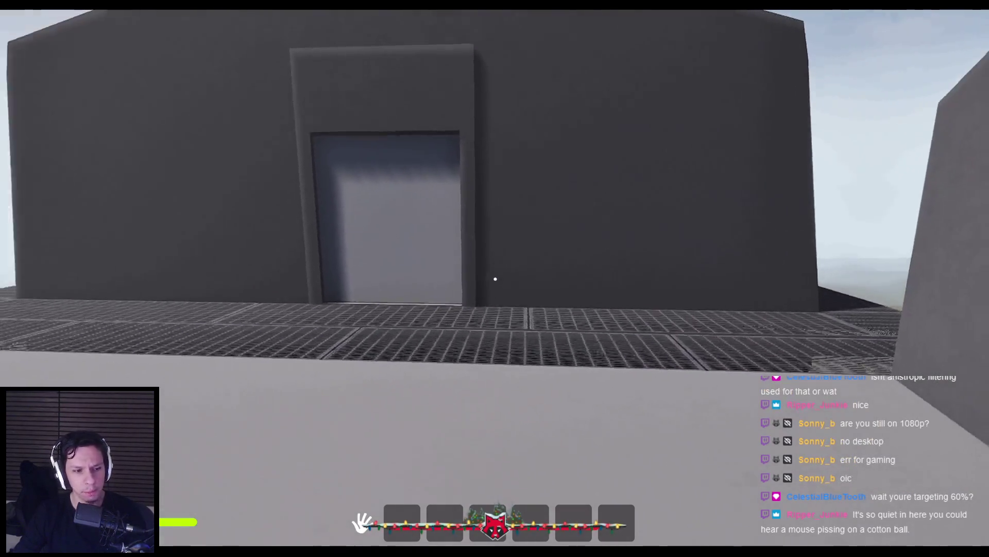
key(s)
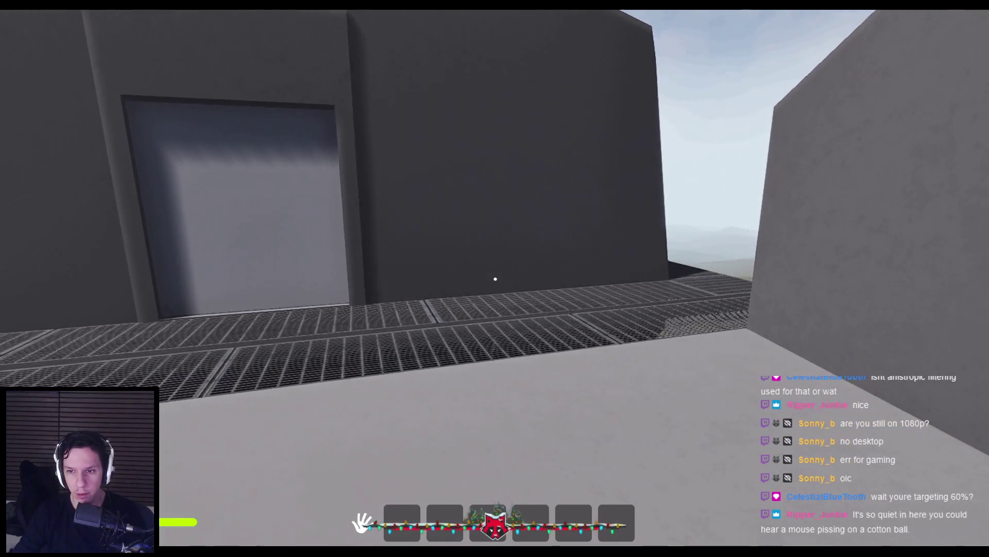
key(w)
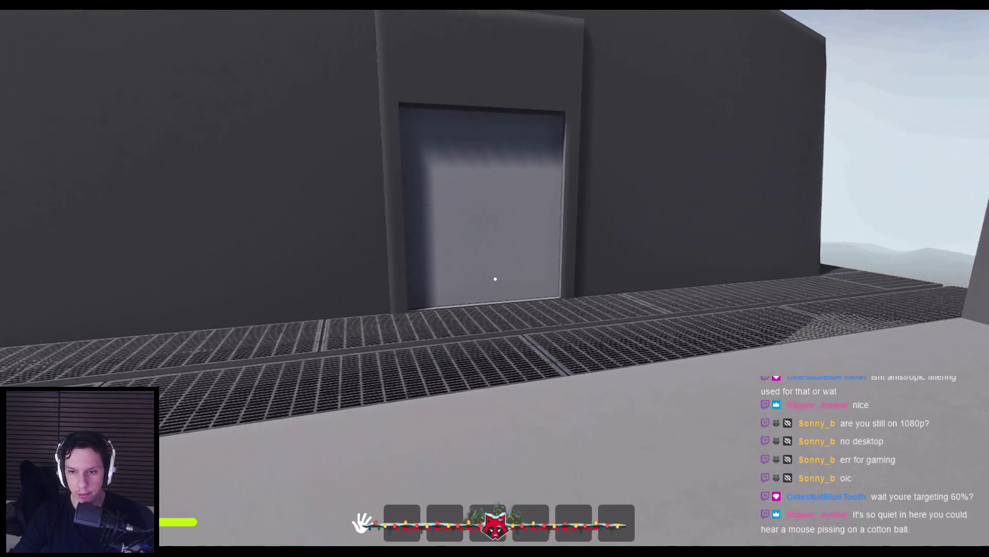
key(s)
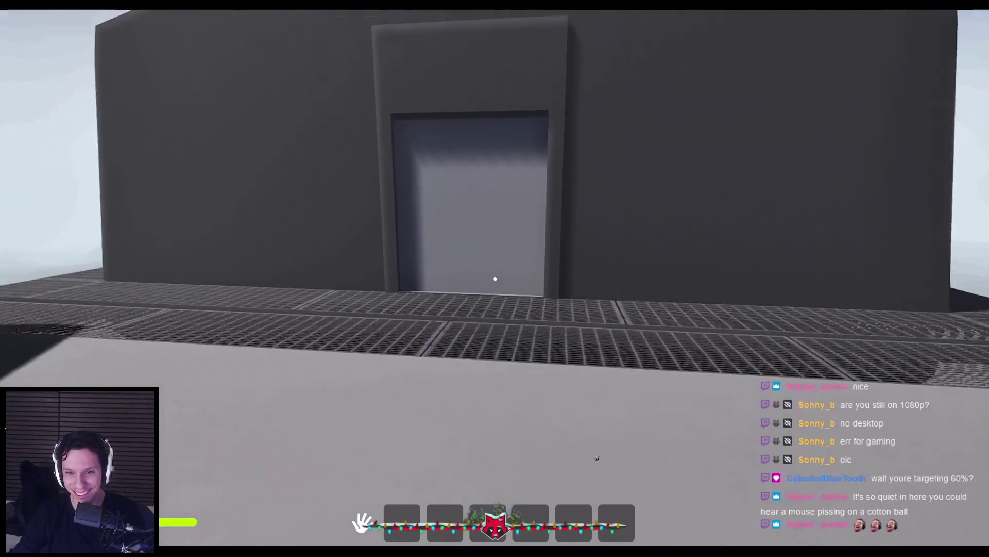
key(s)
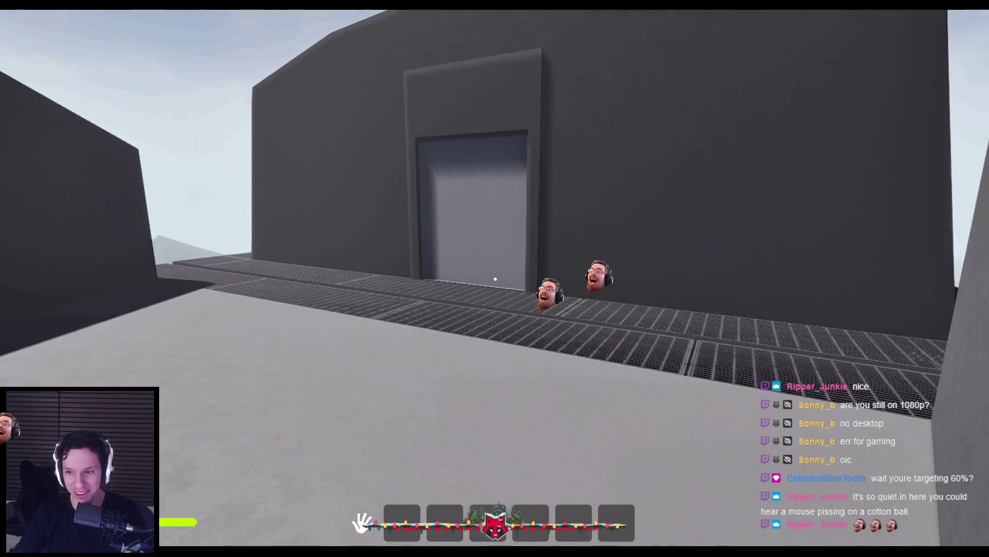
Step: Walk and sprint along the grated walkway toward the door, then stop the play session
key(w)
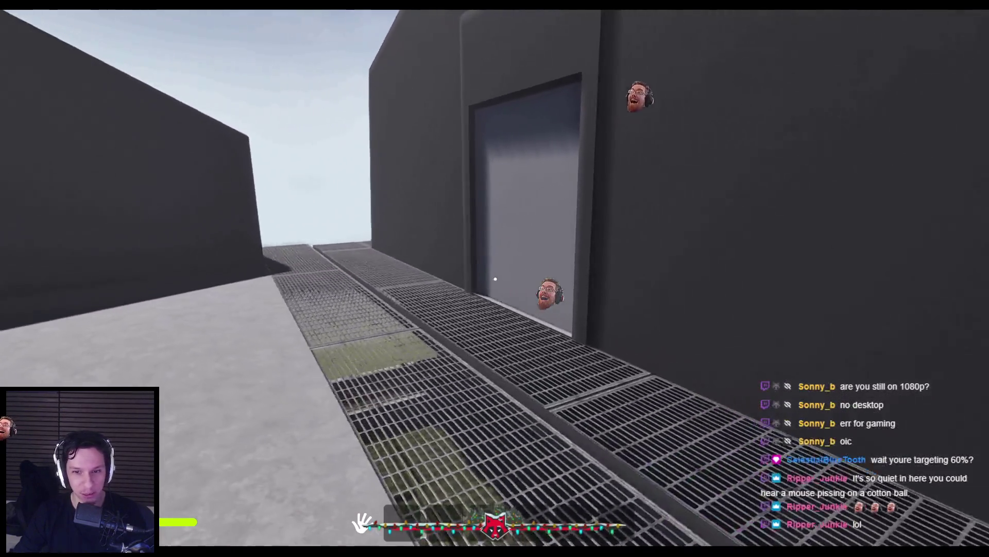
key(a)
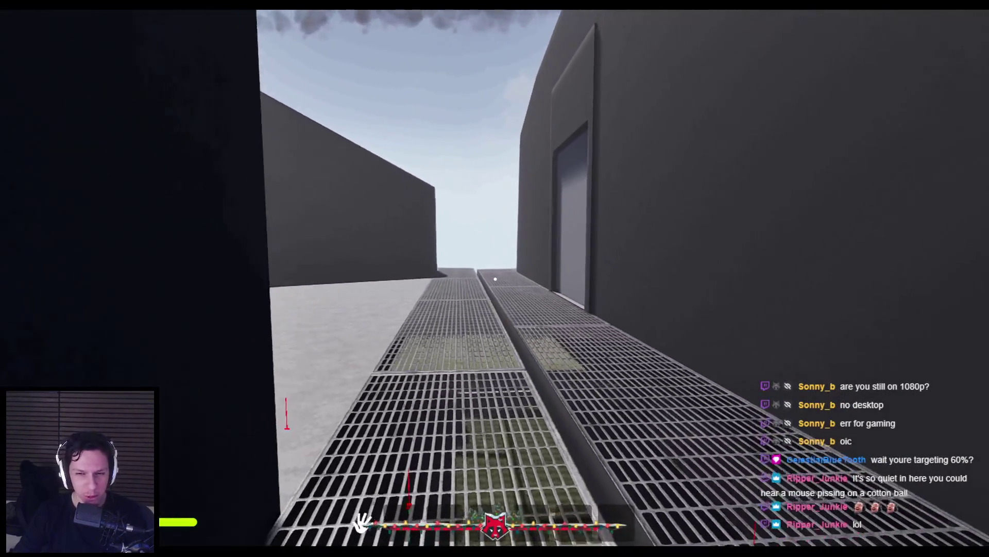
key(w)
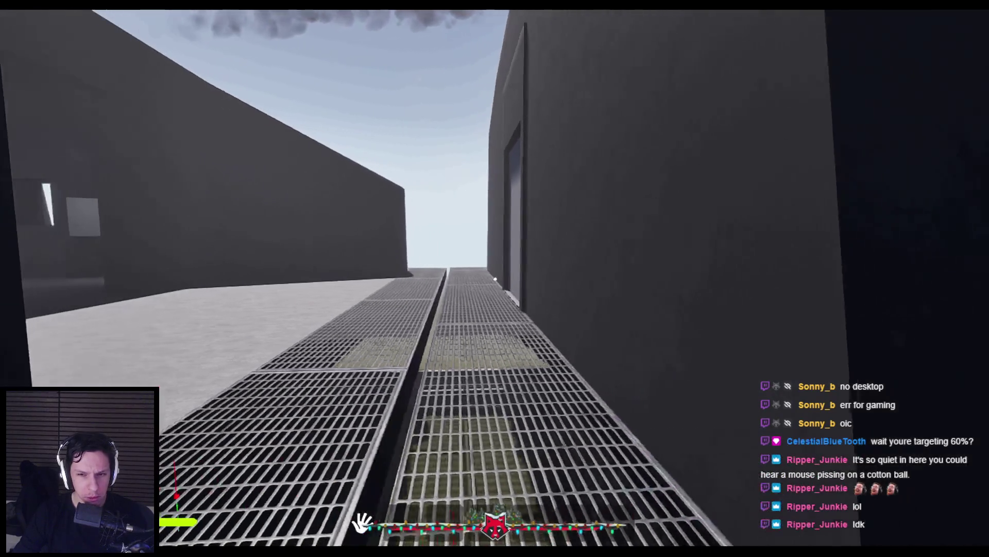
key(w)
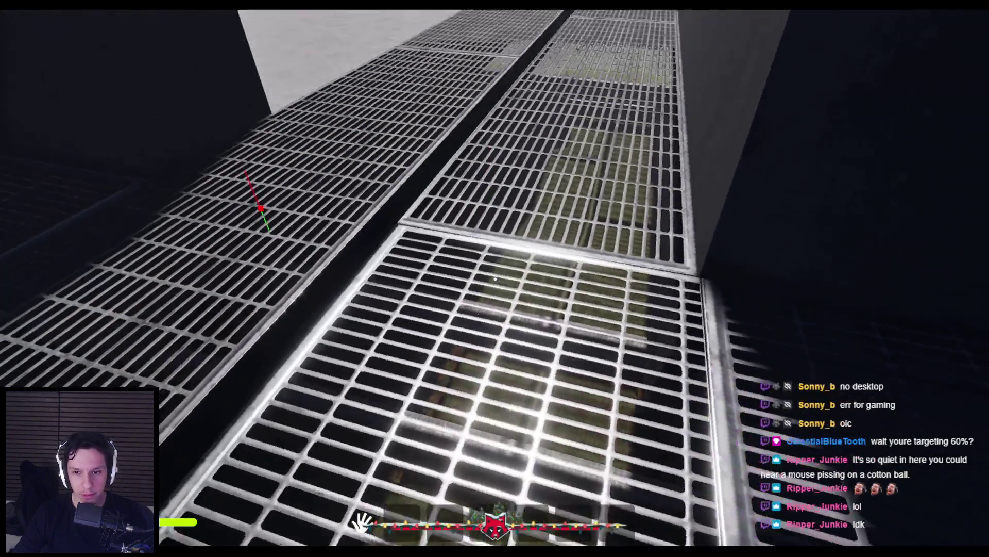
key(w)
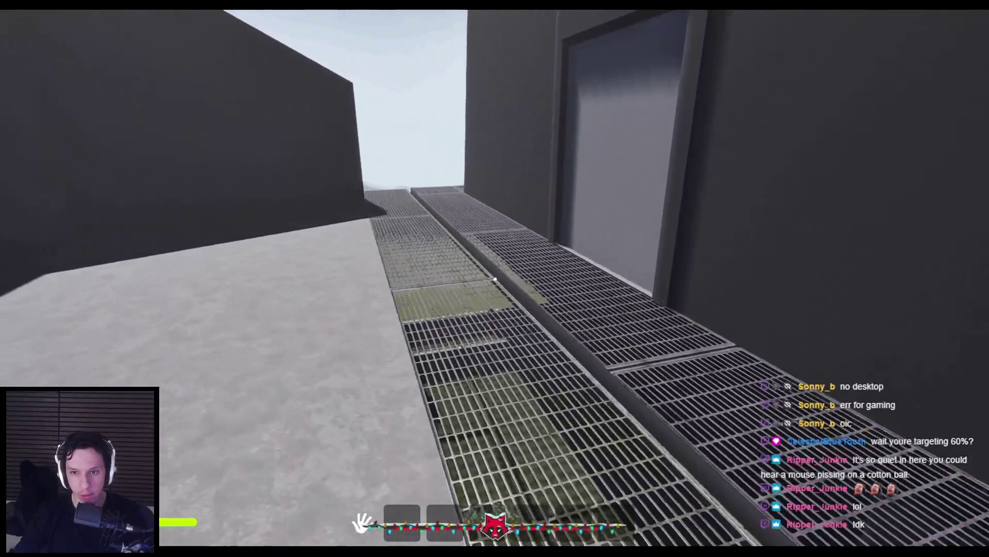
key(w)
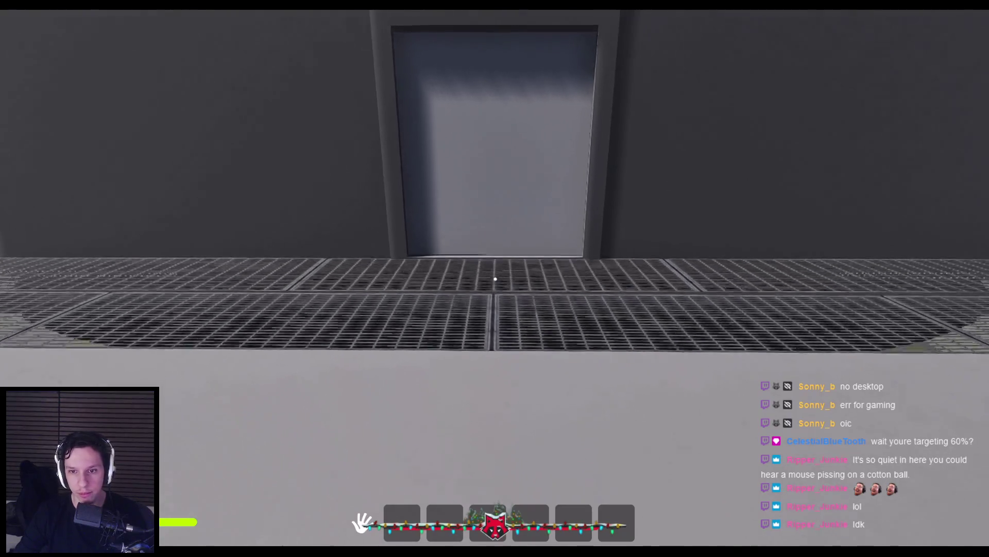
key(w)
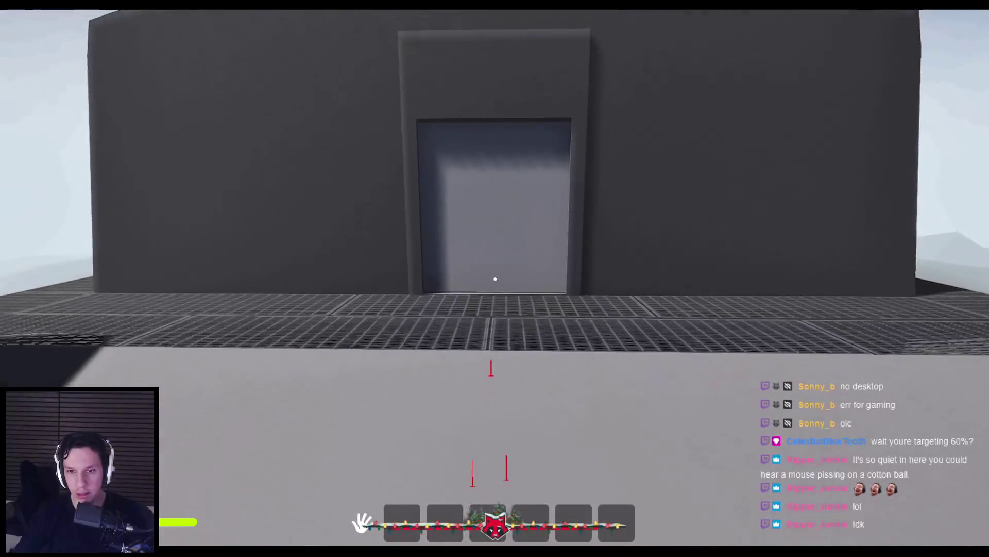
key(shift+w)
key(w)
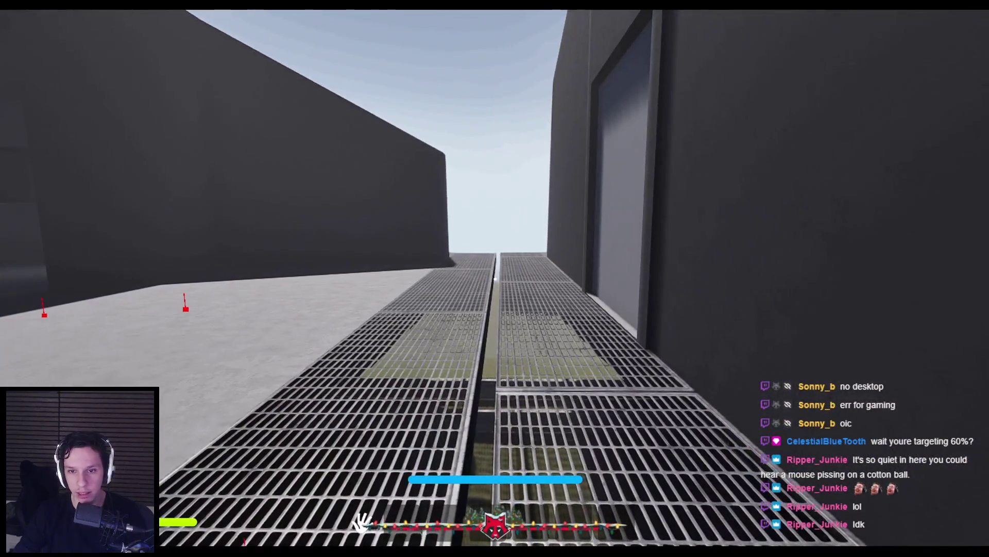
key(w)
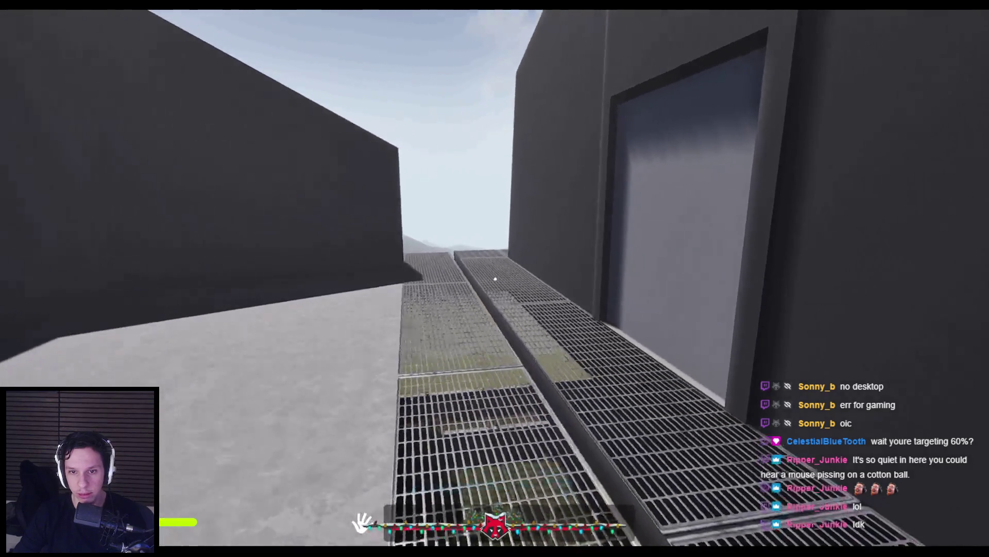
key(w)
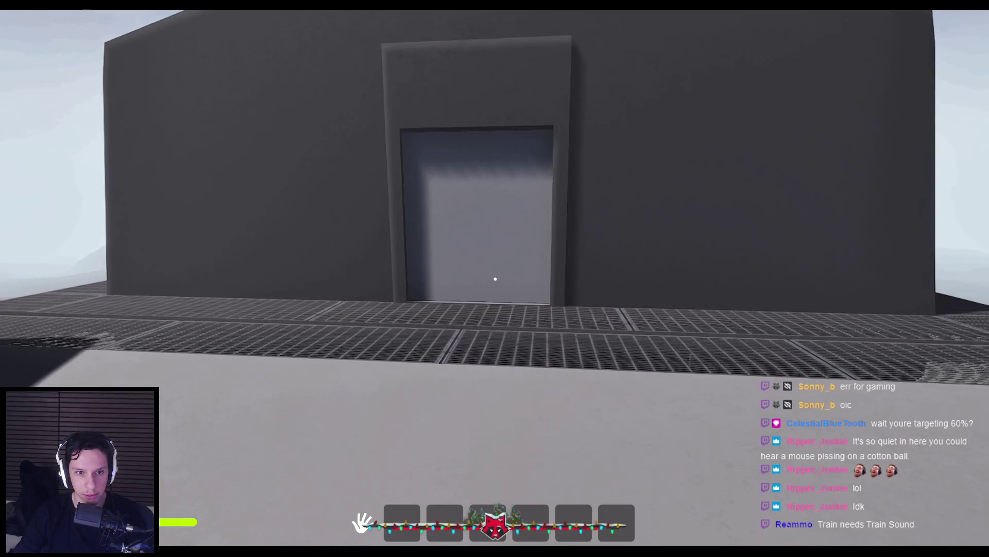
key(Escape)
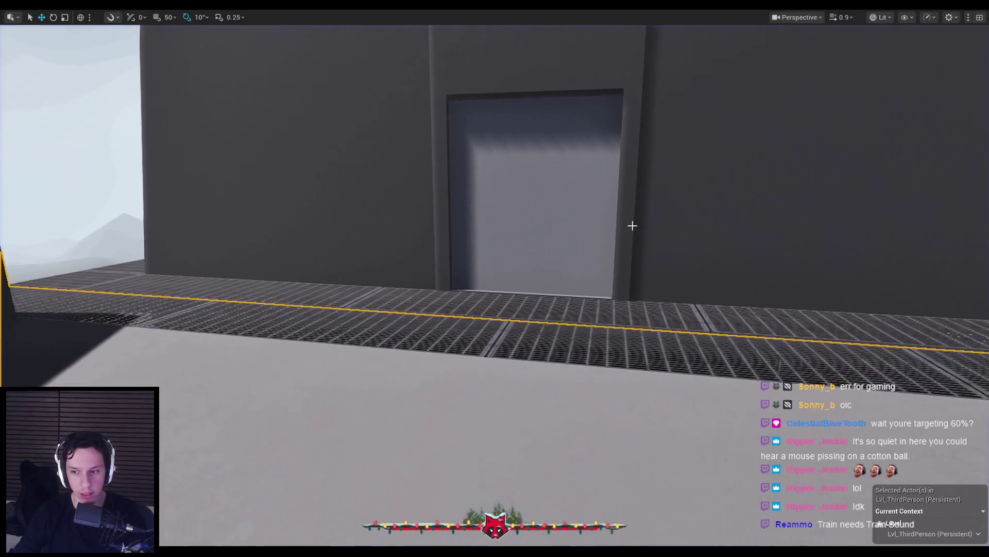
Step: Restore the full editor layout and go back to the top-level Content folders
key(F11)
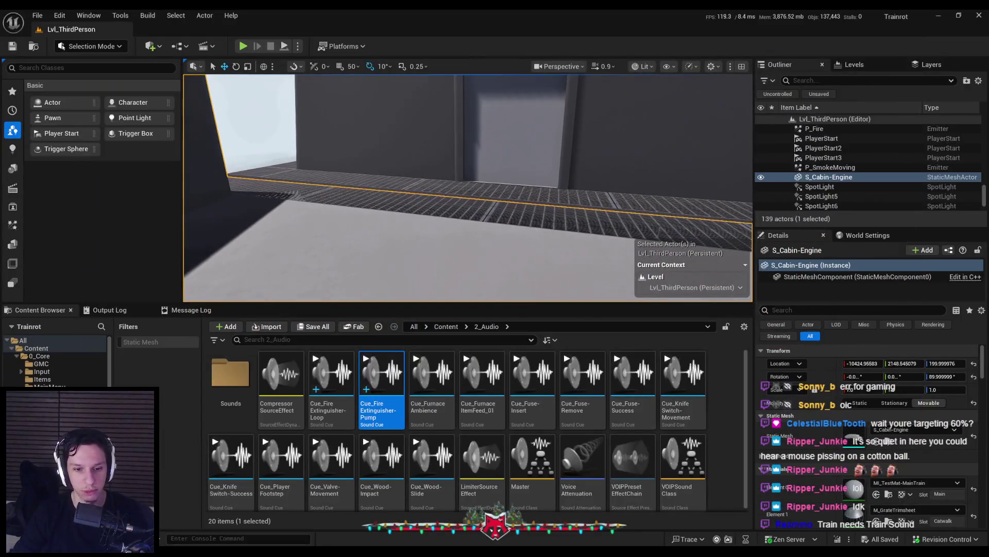
mouse_move(424, 257)
mouse_down()
mouse_move(443, 243)
mouse_move(424, 256)
mouse_move(424, 242)
mouse_up()
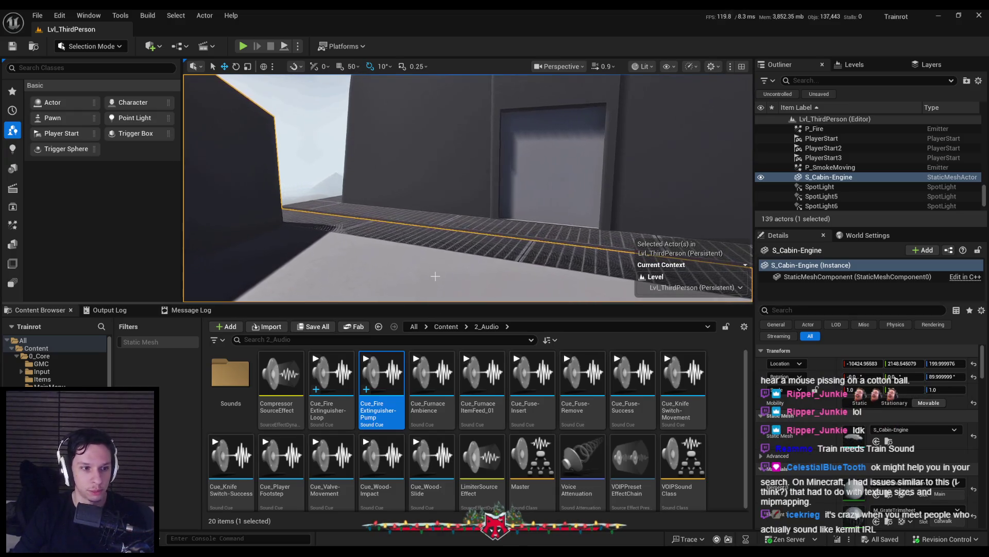
click(445, 327)
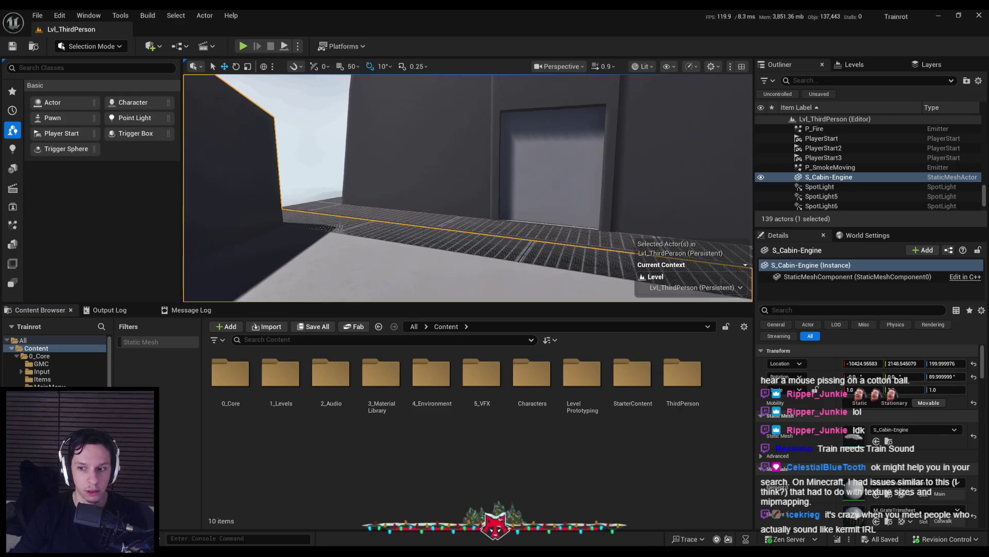
Step: Select the S_Cabin-Engine grating floor, undo the last change, and save the level
click(525, 240)
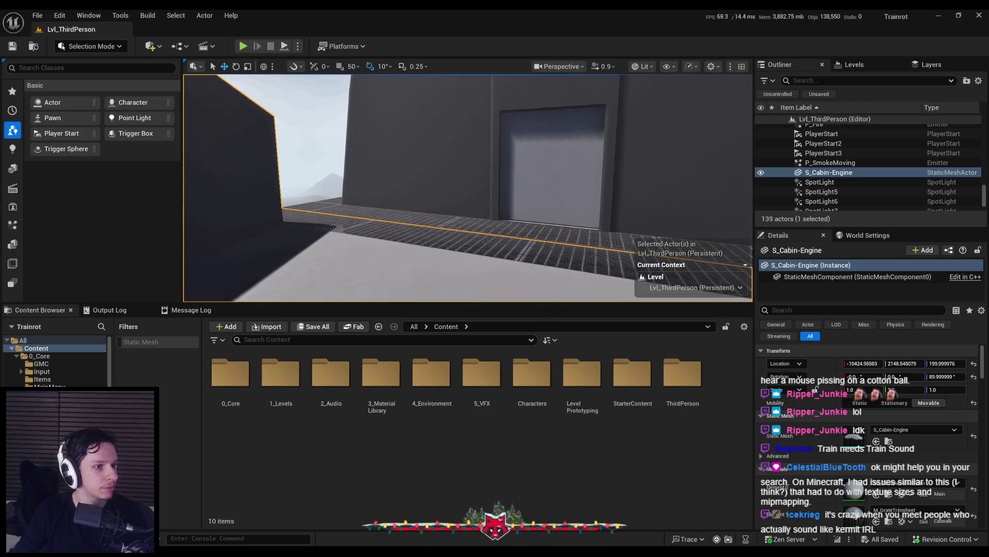
drag(467, 188, 494, 180)
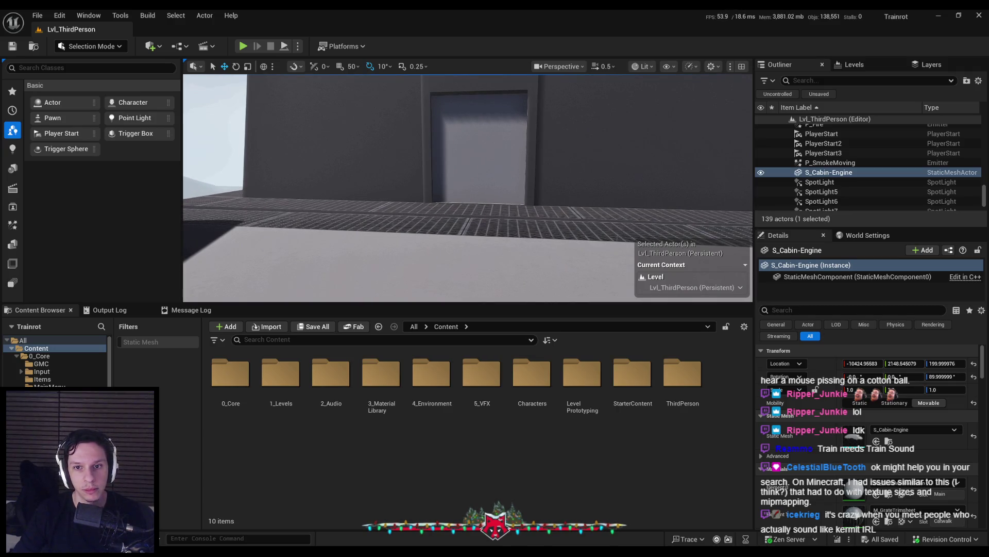
drag(494, 181, 497, 179)
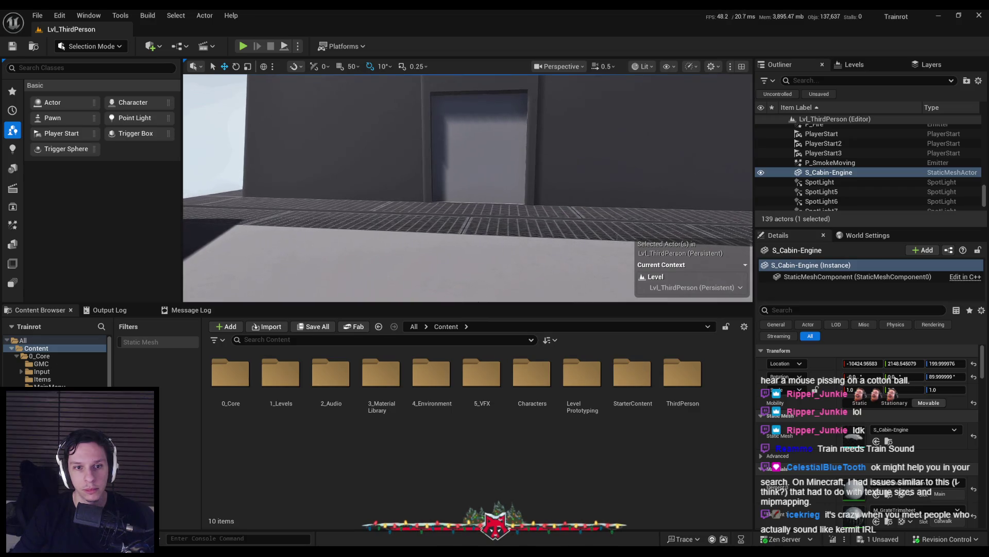
key(ctrl+z)
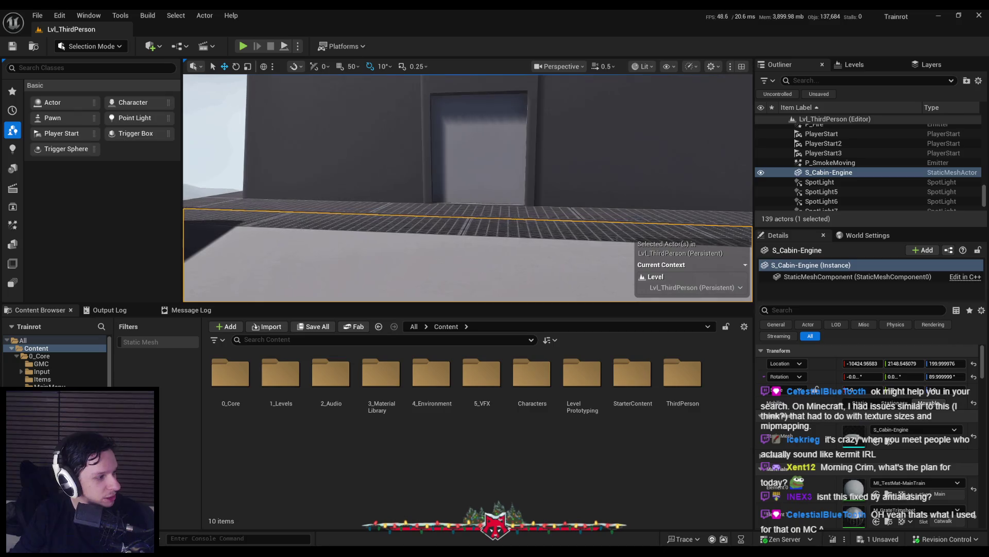
key(ctrl+s)
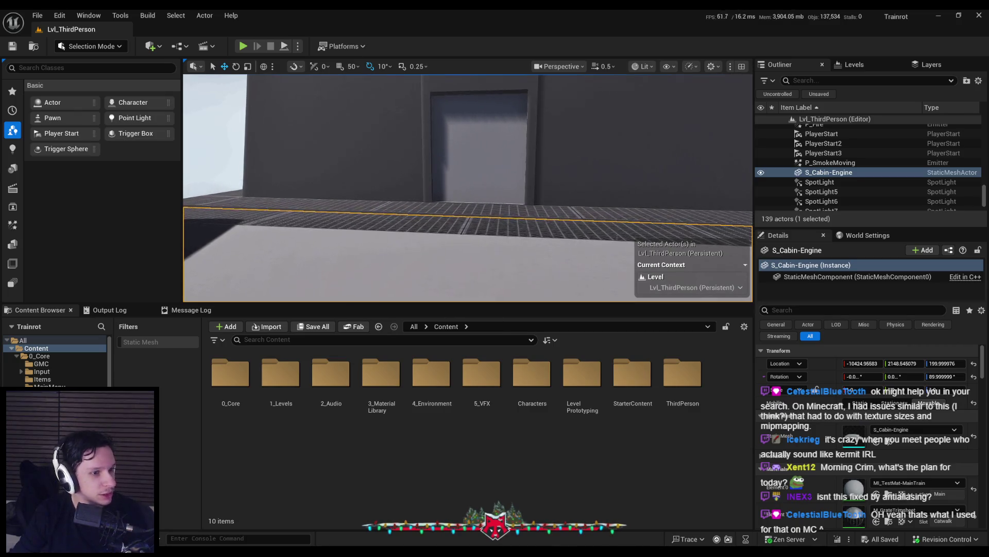
Step: Frame the view around the door and launch Play in the editor
drag(294, 219, 263, 215)
drag(356, 223, 356, 224)
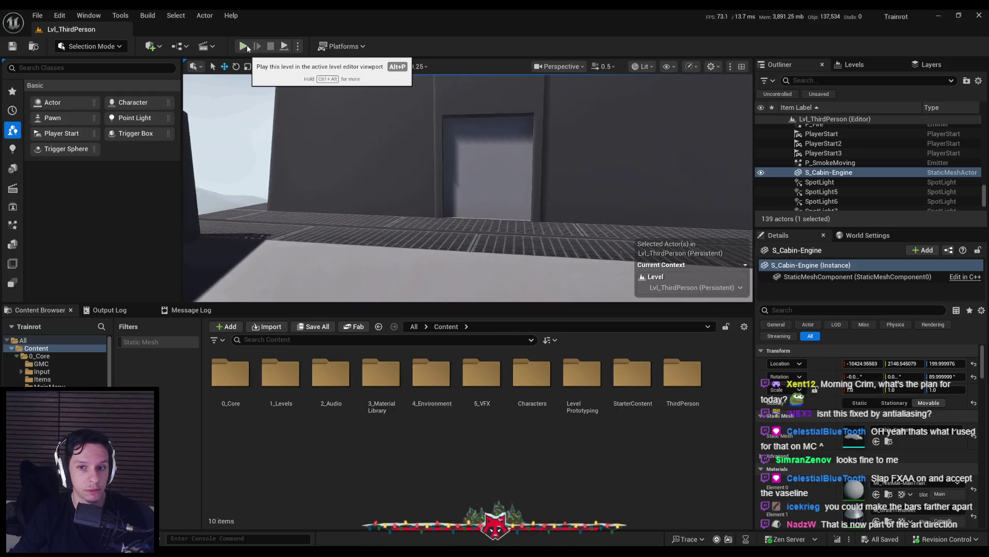
click(244, 46)
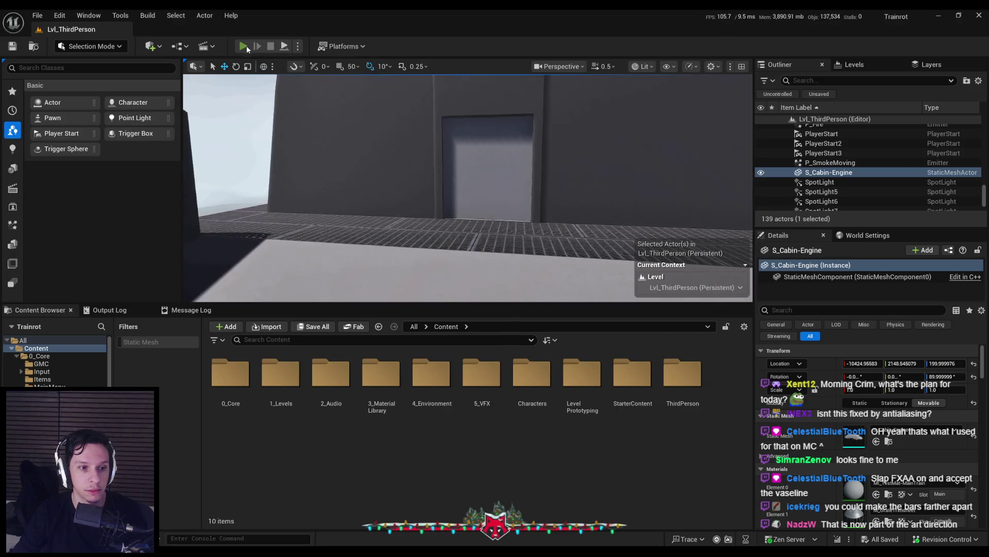
Step: Go full screen, walk the player up to the building door, and open the console
key(F11)
key(w)
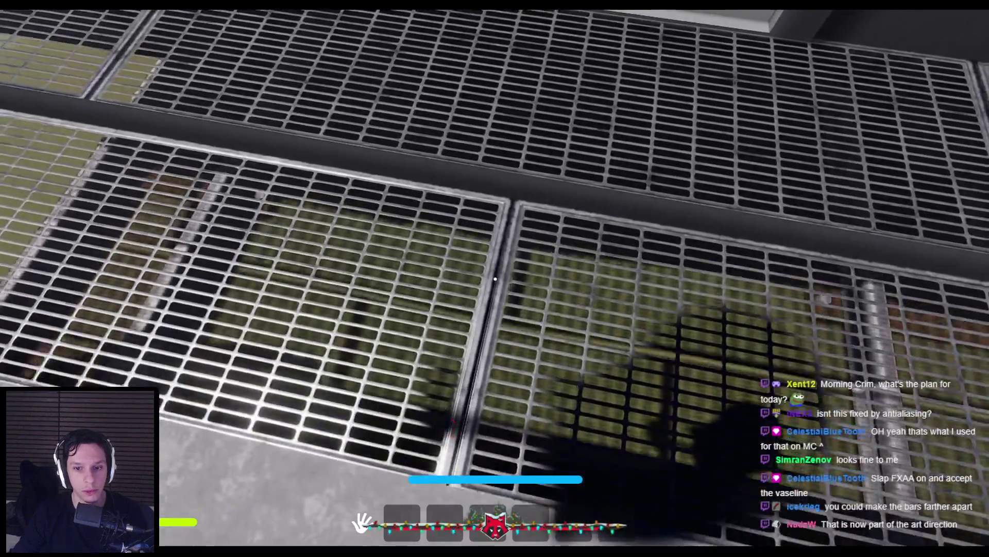
key(s)
key(w)
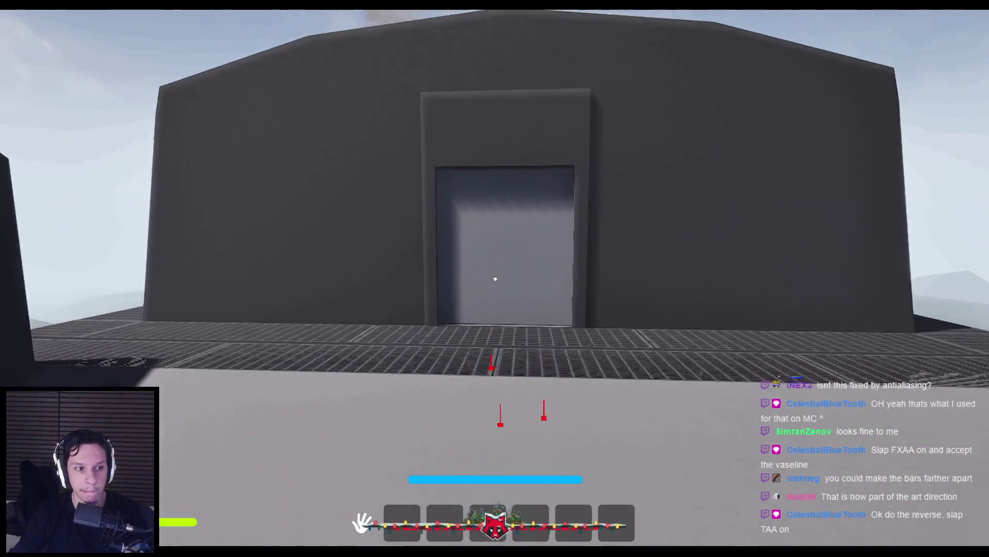
key(w)
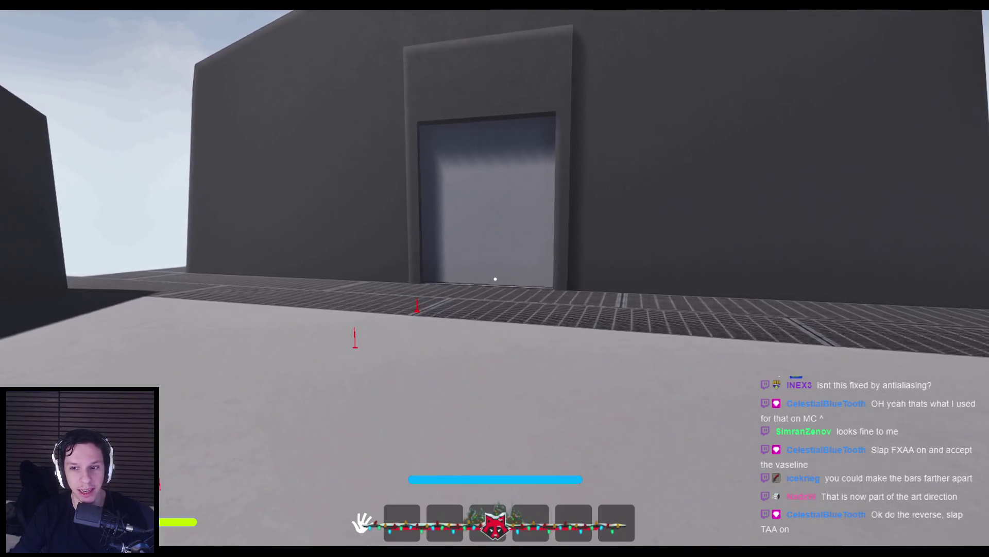
key(grave)
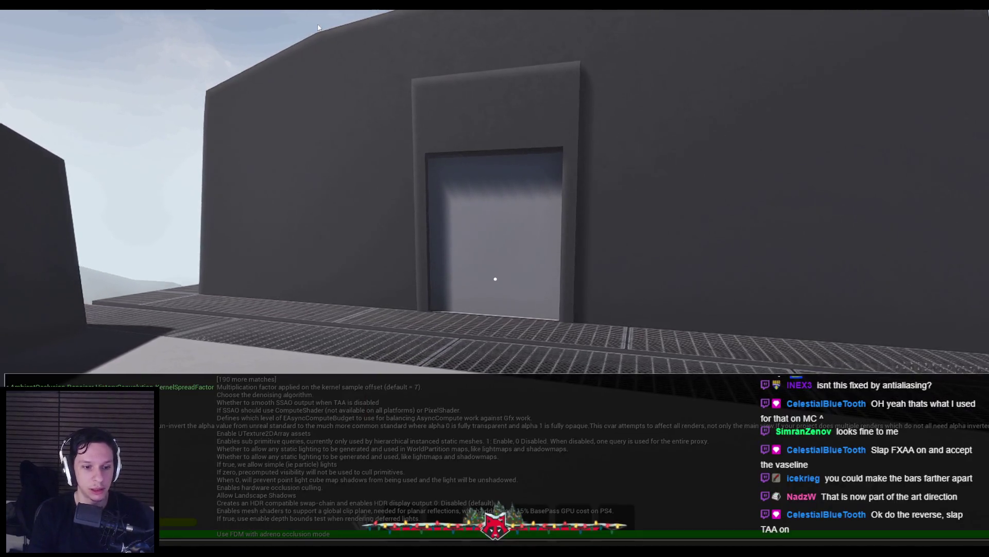
Step: Try an r.AntiAliasingMethod console change, then walk into the orange-piped grated corridor
key(grave)
key(grave)
key(grave)
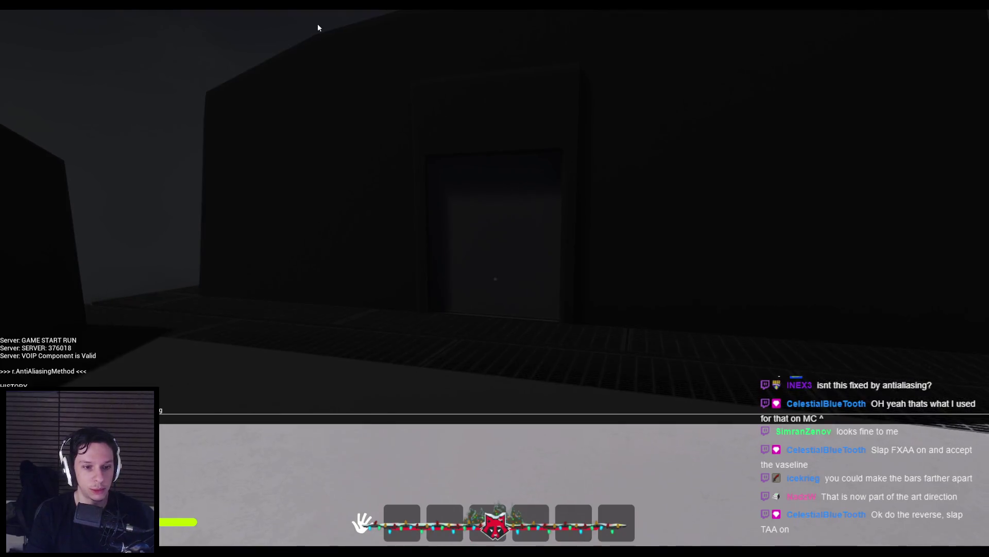
key(grave)
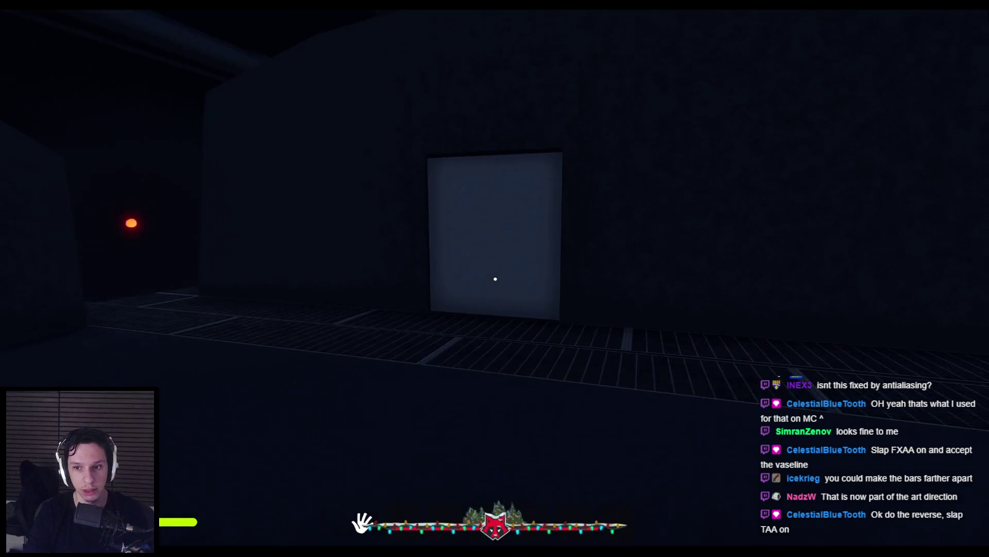
key(grave)
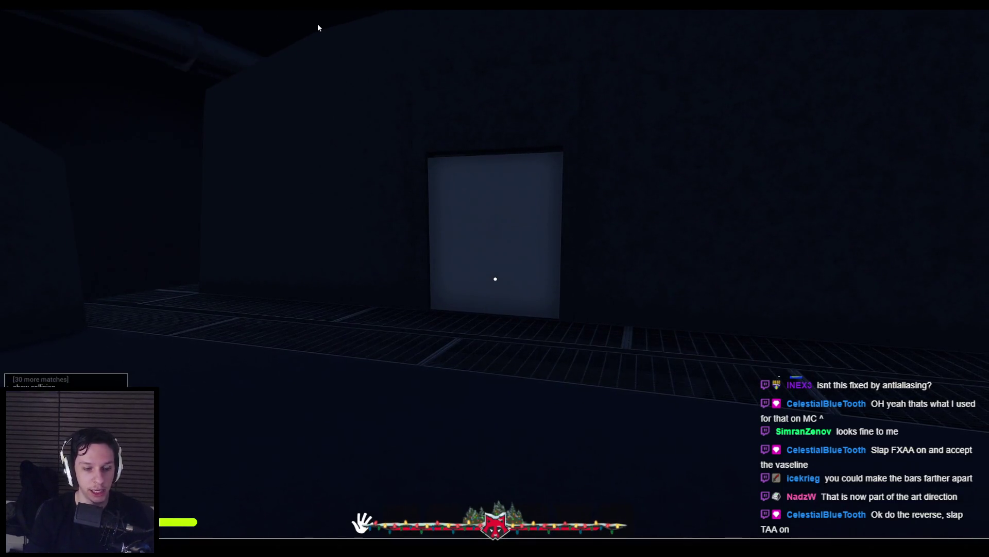
key(grave)
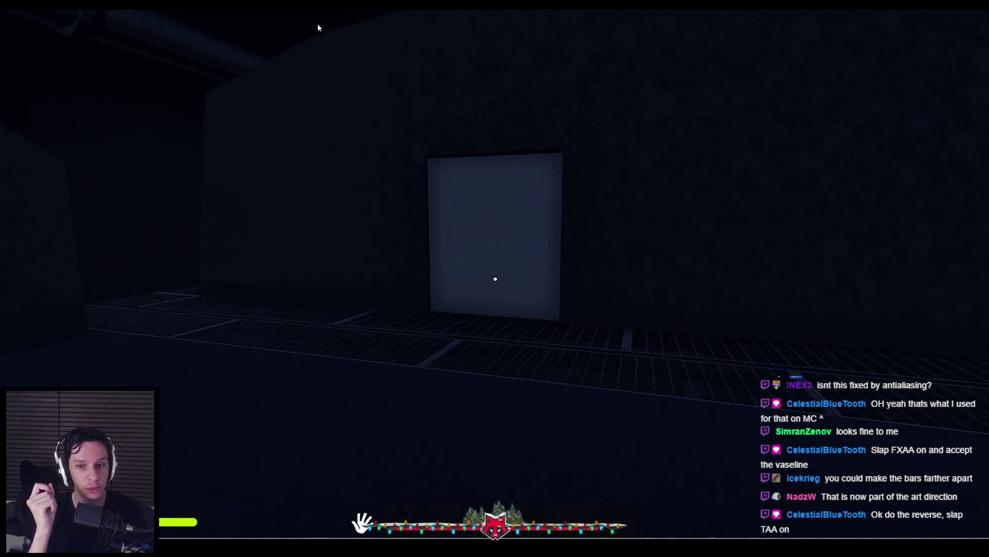
key(Escape)
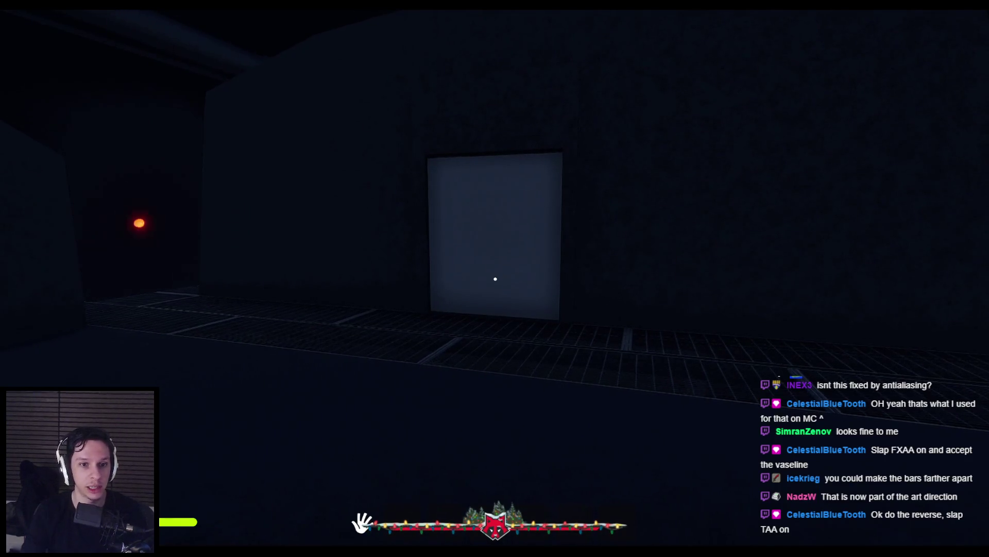
key(grave)
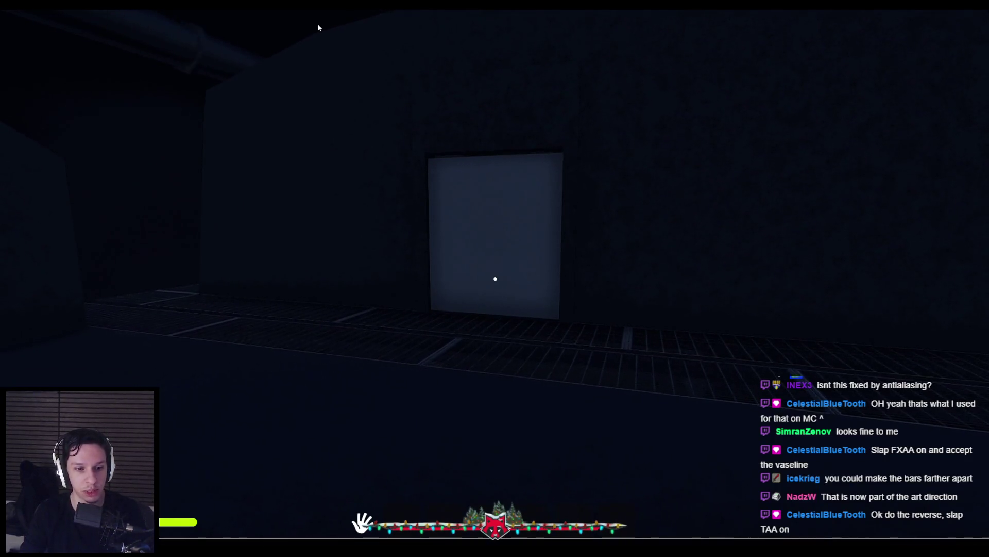
key(grave)
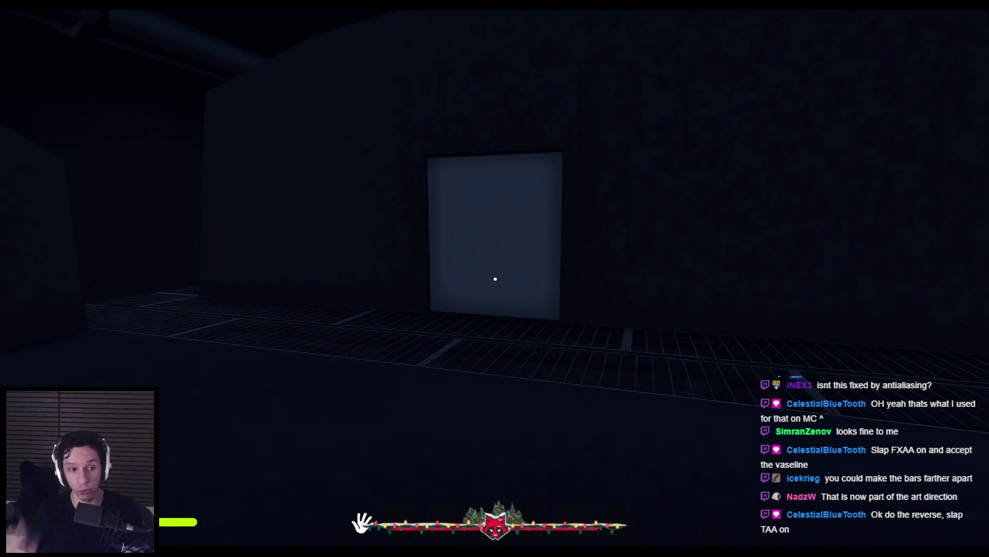
key(w)
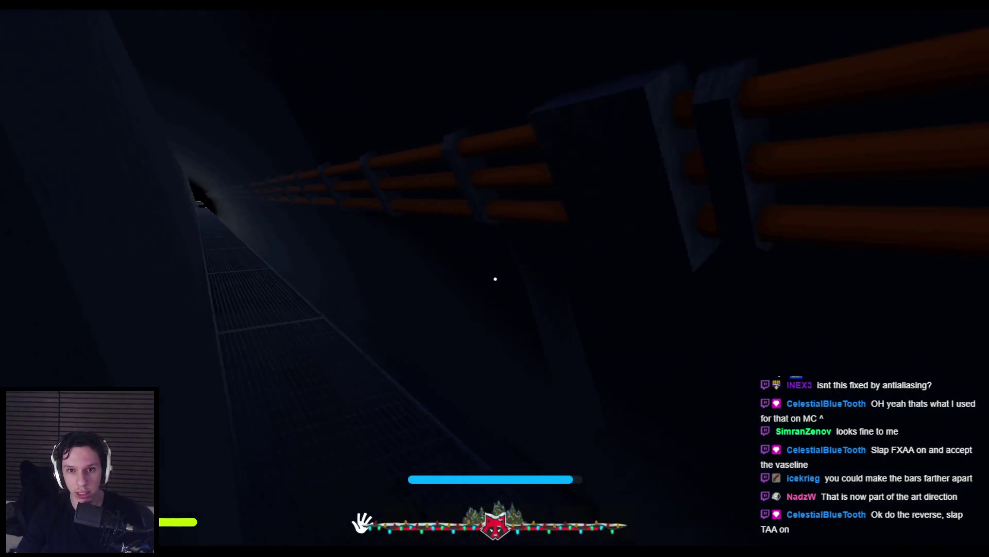
Step: Walk through the corridor onto the outside grating, toggling the fog thin, thick, then thin
mouse_move(496, 279)
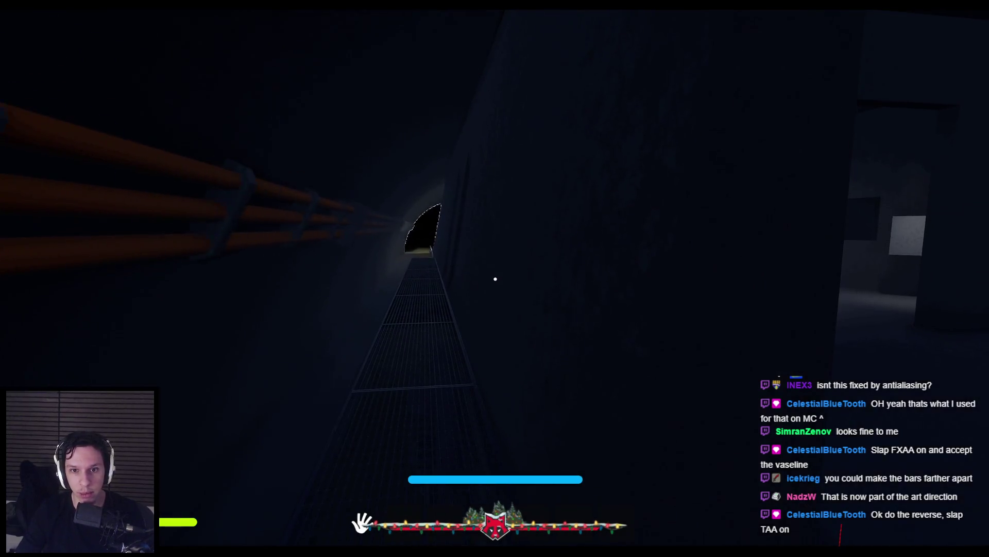
key(w)
key(w)
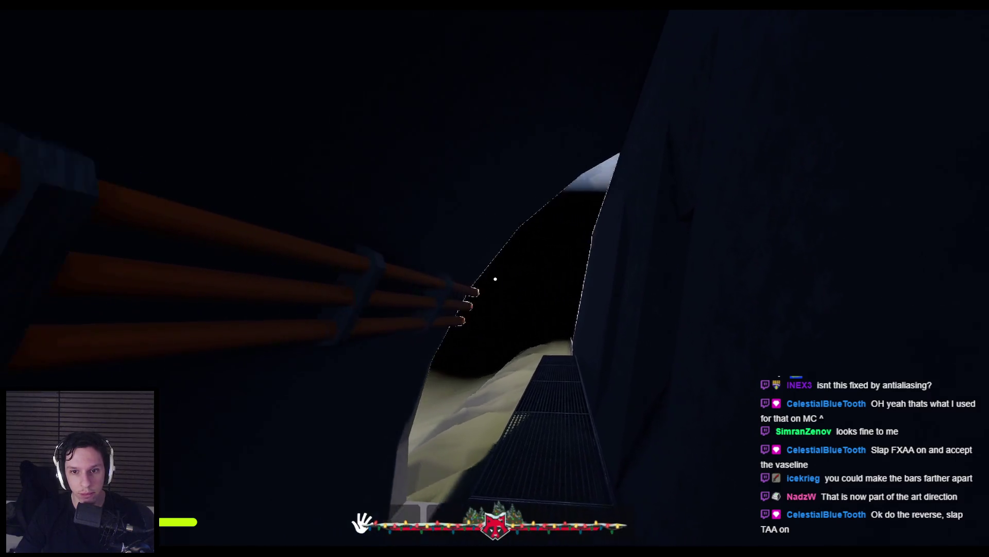
key(w)
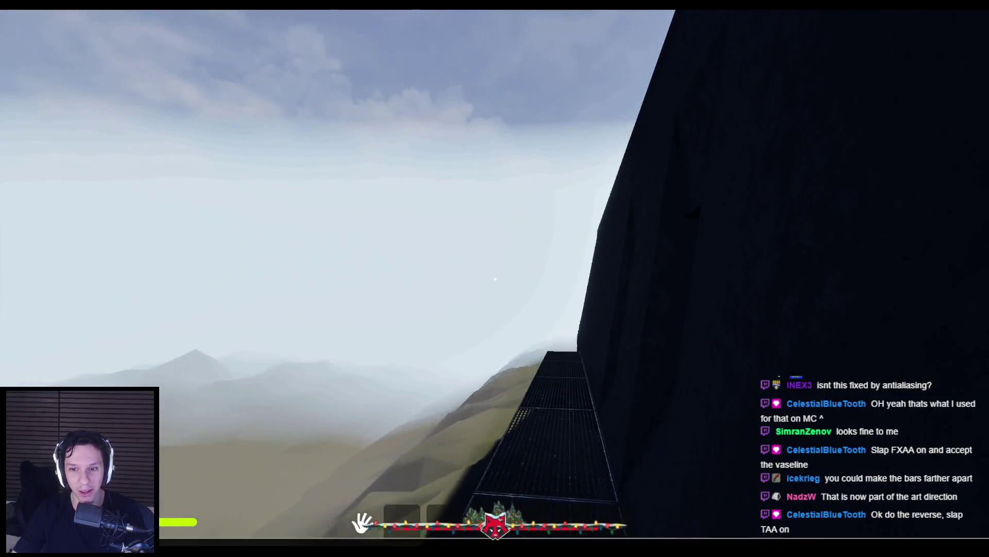
key(Return)
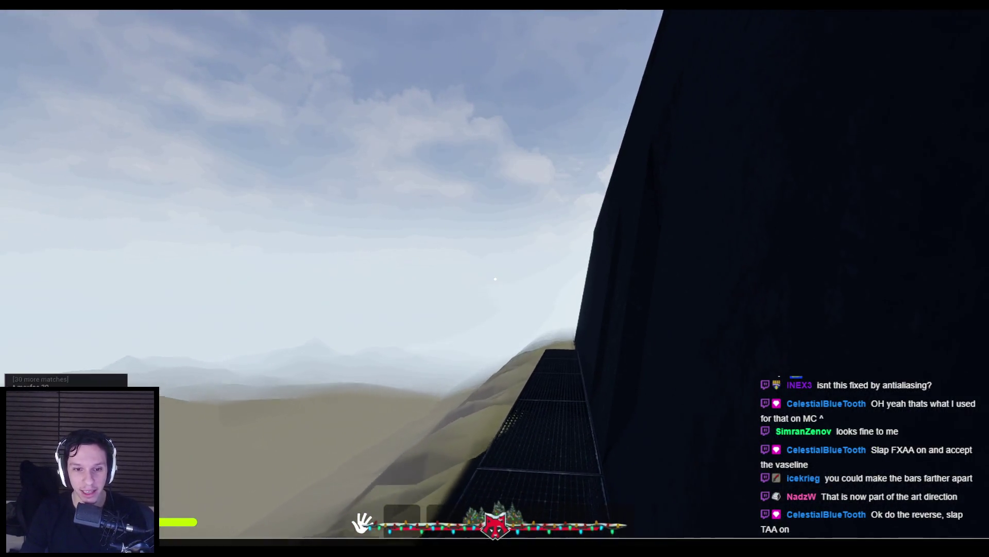
key(Return)
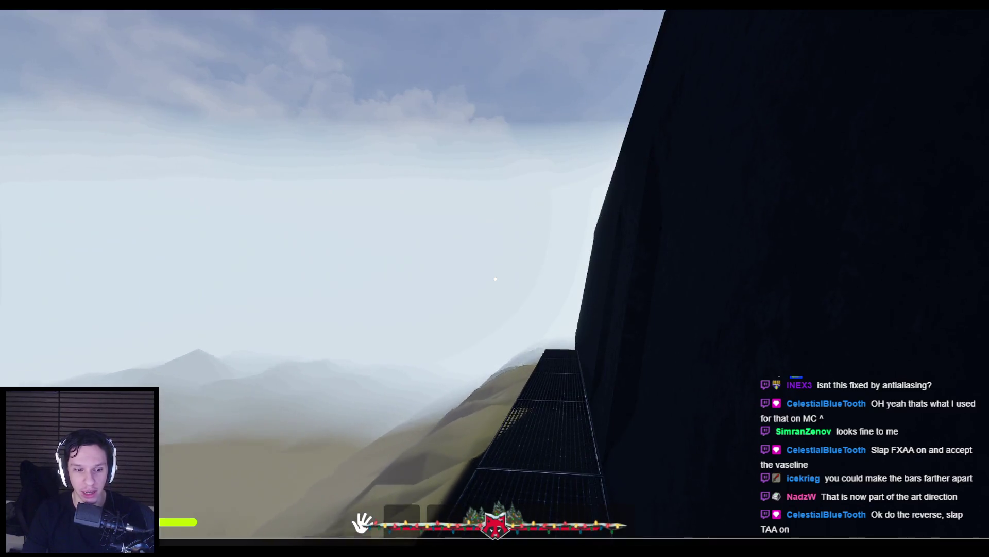
key(Return)
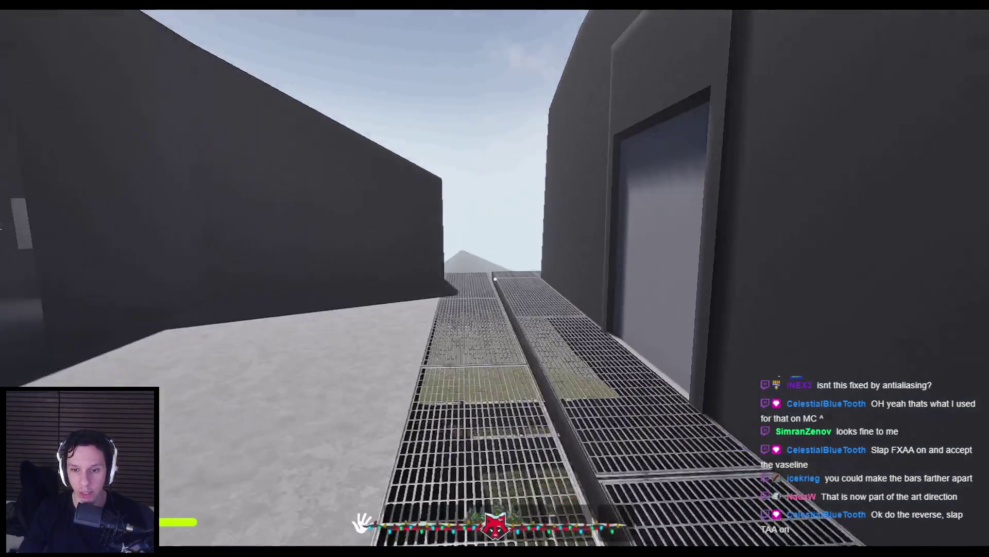
Step: Back away from the door wall, sprint toward it, run freezerendering, and end the play session
key(s)
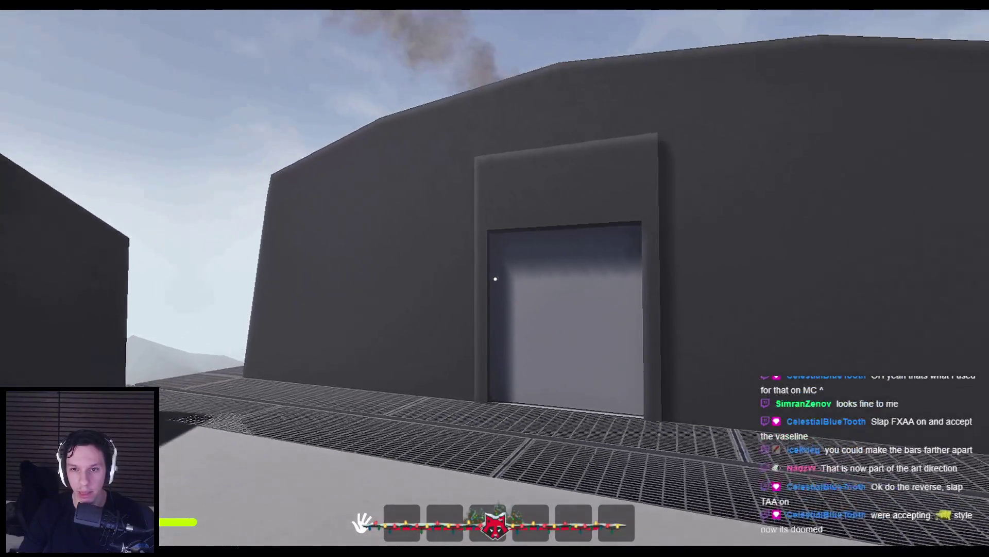
key(s)
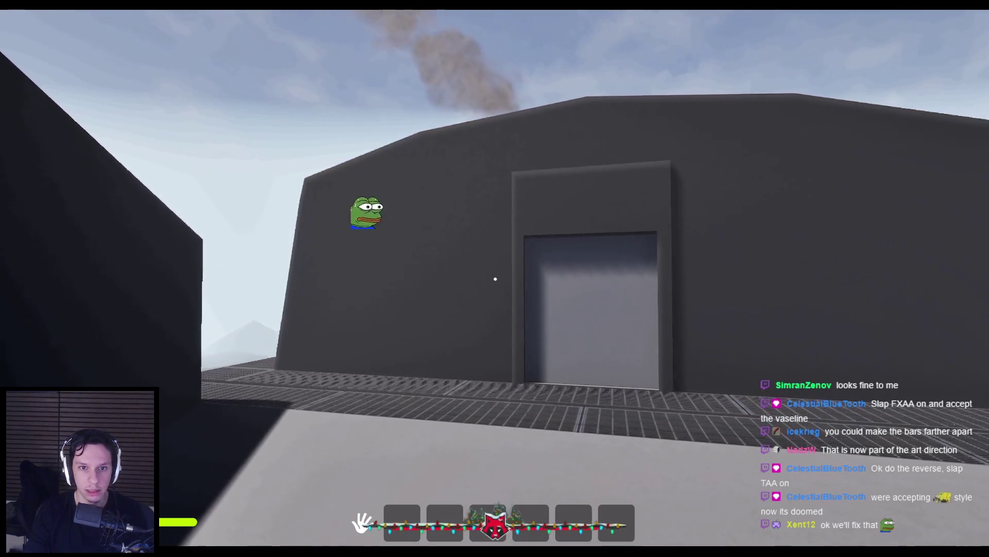
key(w)
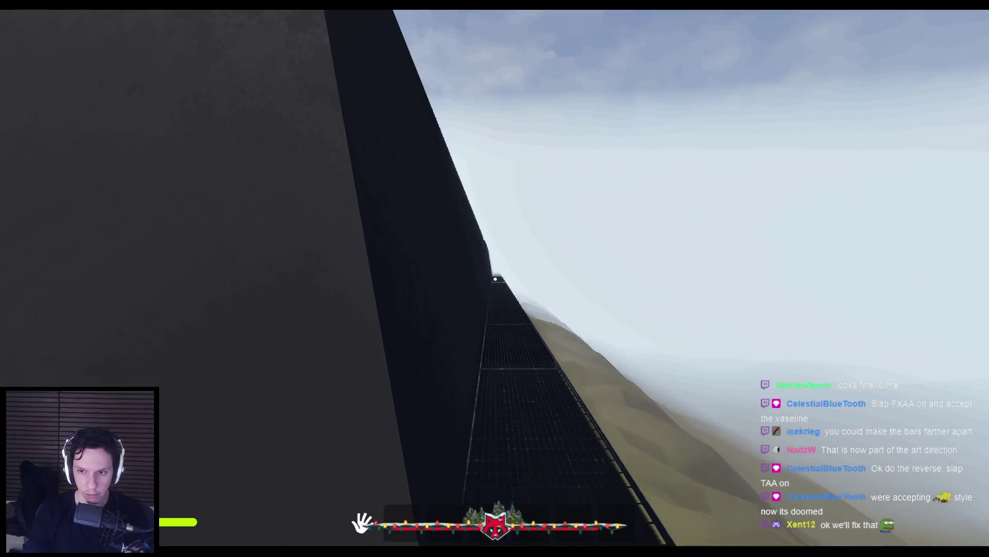
key(Escape)
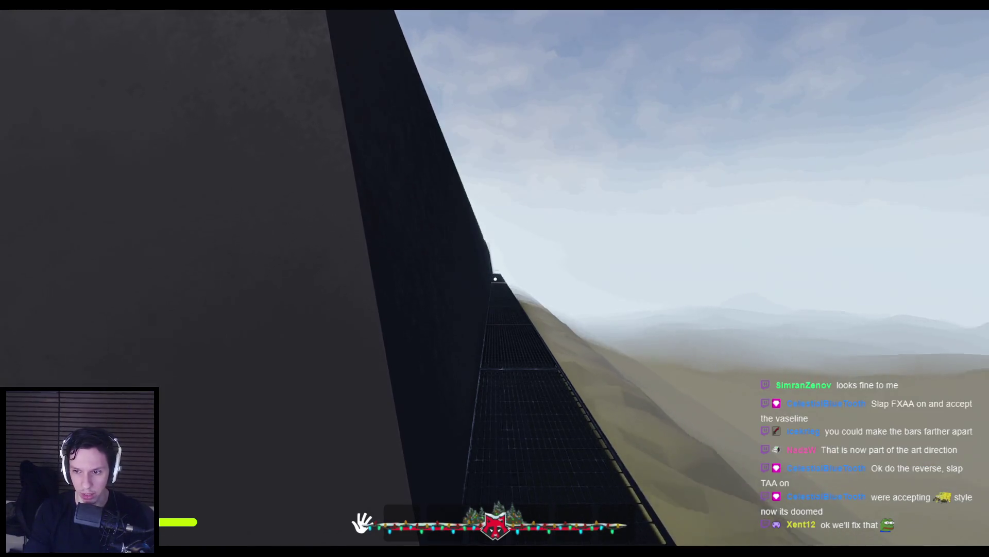
key(Escape)
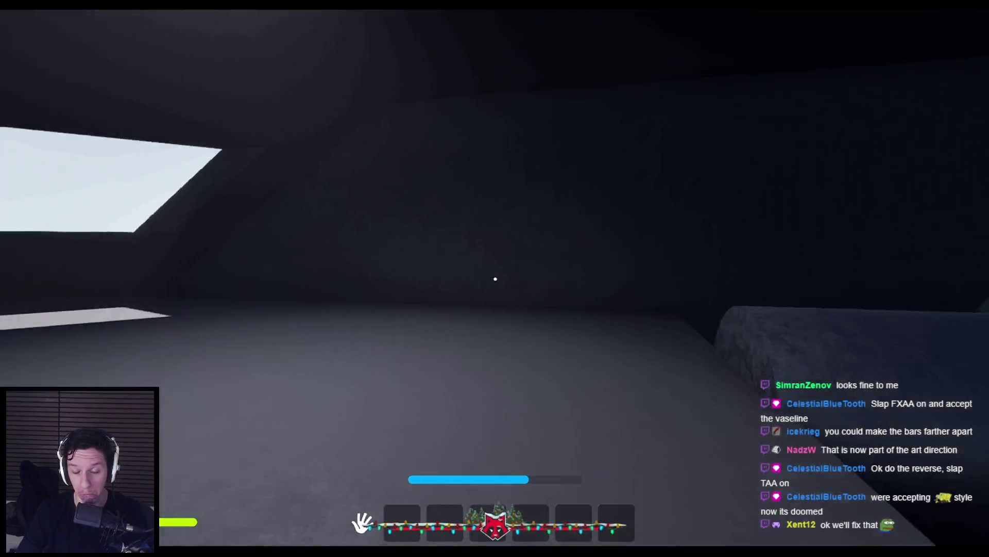
key(Escape)
drag(773, 294, 644, 294)
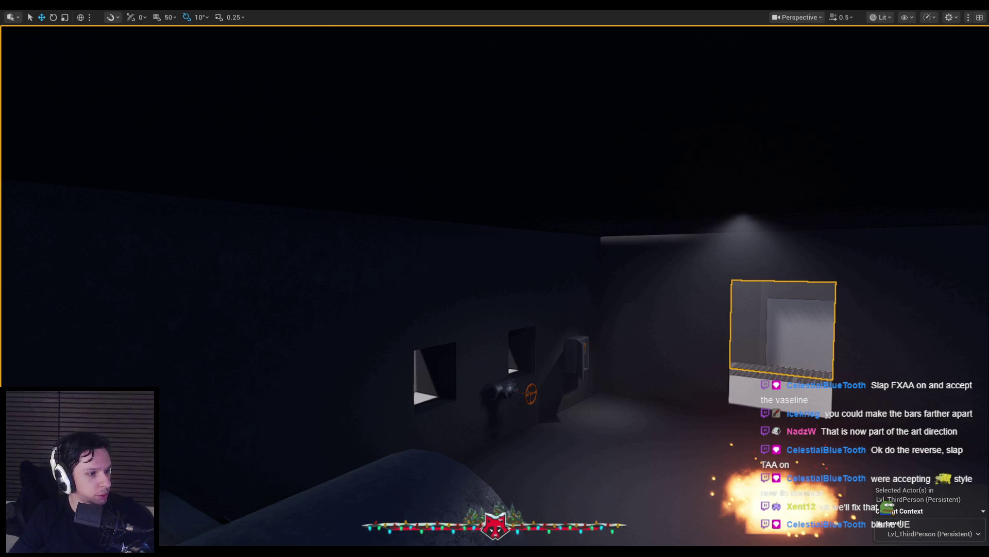
Step: Fly around the building and vault room, glance at Rider, then maximise the Trello window
drag(286, 273, 335, 304)
mouse_move(580, 356)
mouse_down()
mouse_move(592, 355)
mouse_move(572, 355)
mouse_move(608, 330)
mouse_move(587, 379)
mouse_up()
key(alt+Tab)
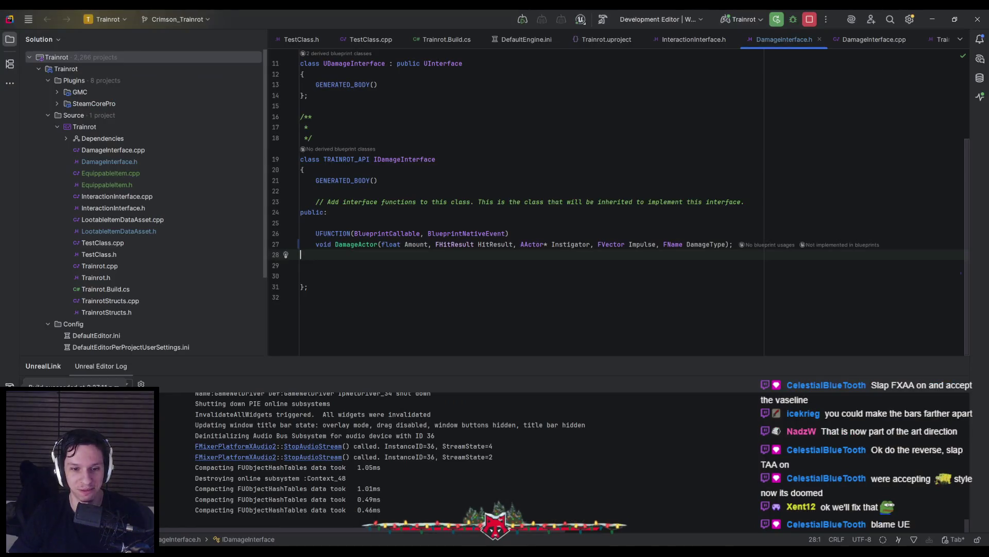
key(alt+Tab)
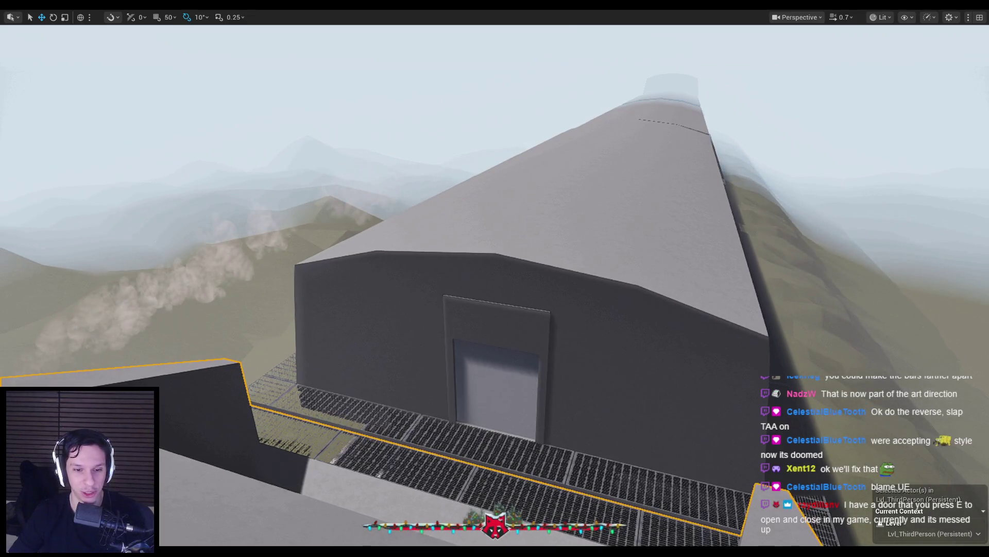
mouse_move(438, 387)
mouse_down()
mouse_move(467, 363)
mouse_move(361, 453)
mouse_move(223, 542)
mouse_up()
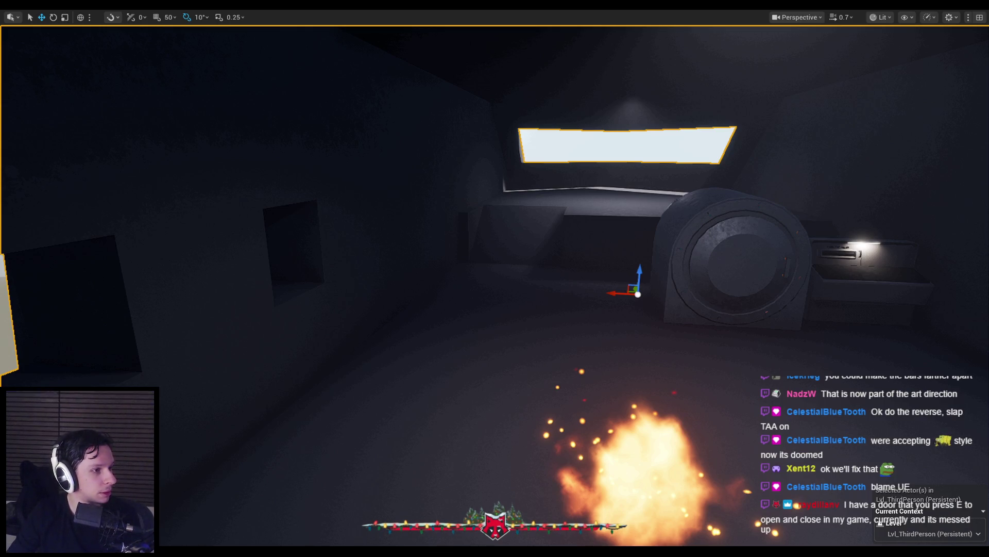
key(alt+Tab)
mouse_move(351, 147)
mouse_down()
mouse_move(452, 147)
mouse_move(452, 3)
mouse_up()
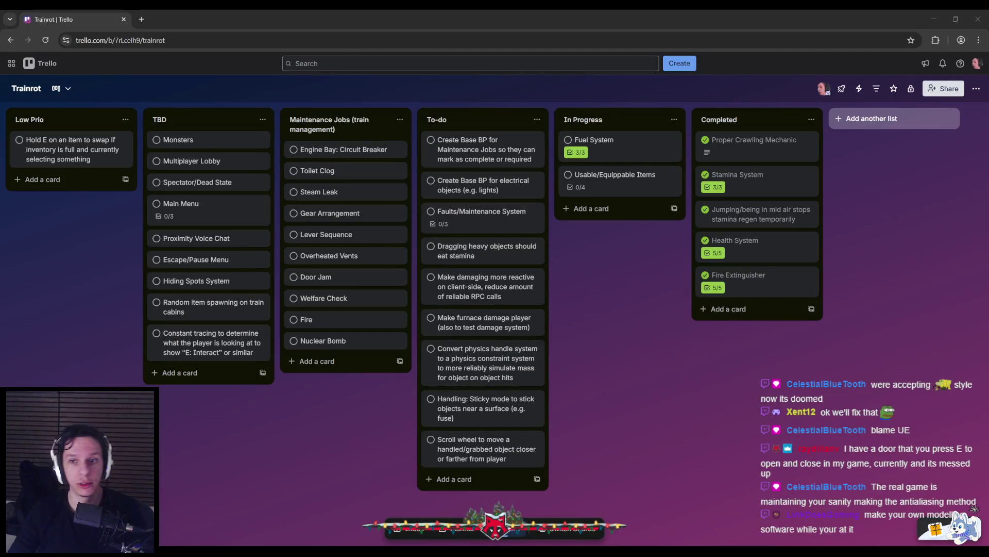
Step: Create a 'Fire Extinguisher Replication' card in the In Progress list
click(648, 365)
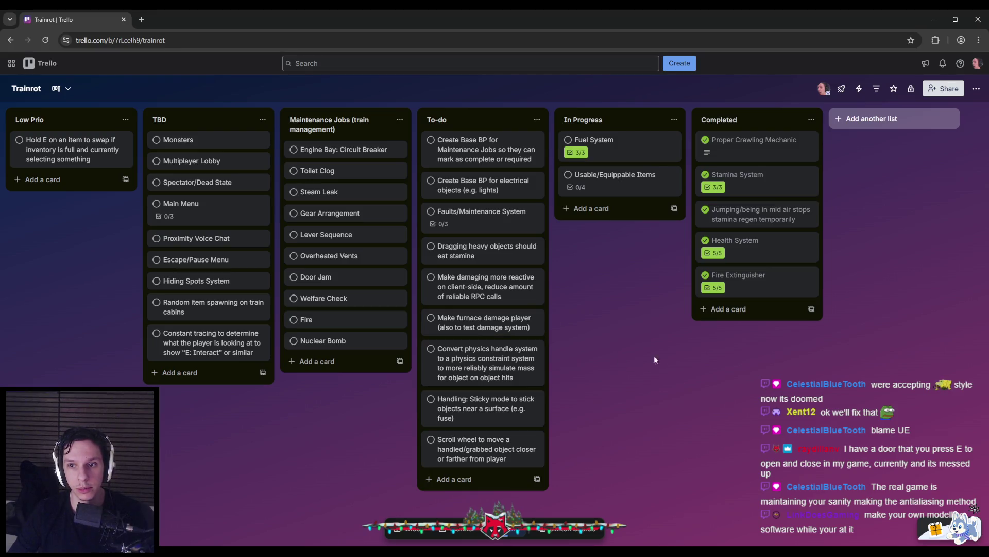
click(746, 292)
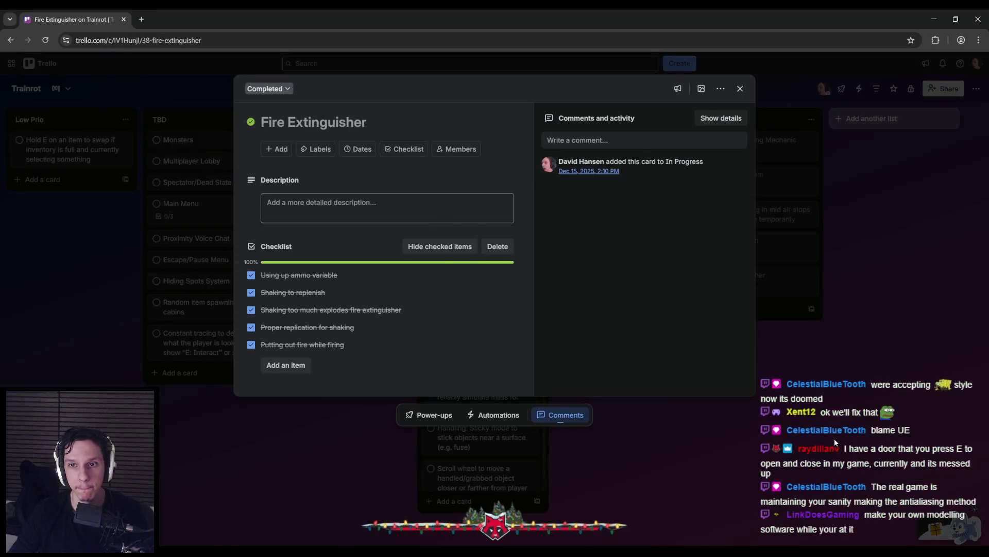
click(834, 438)
click(590, 209)
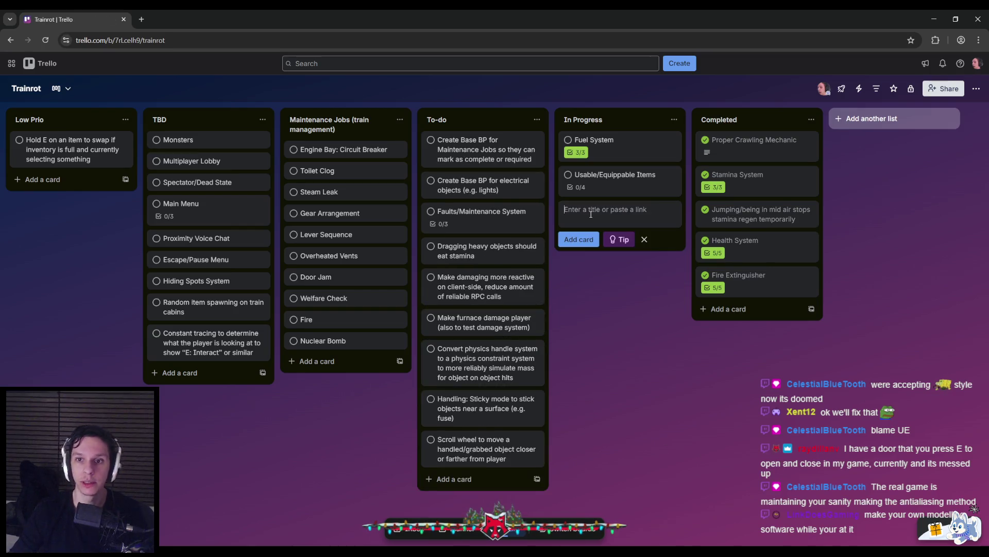
text(Fire Extinguisher)
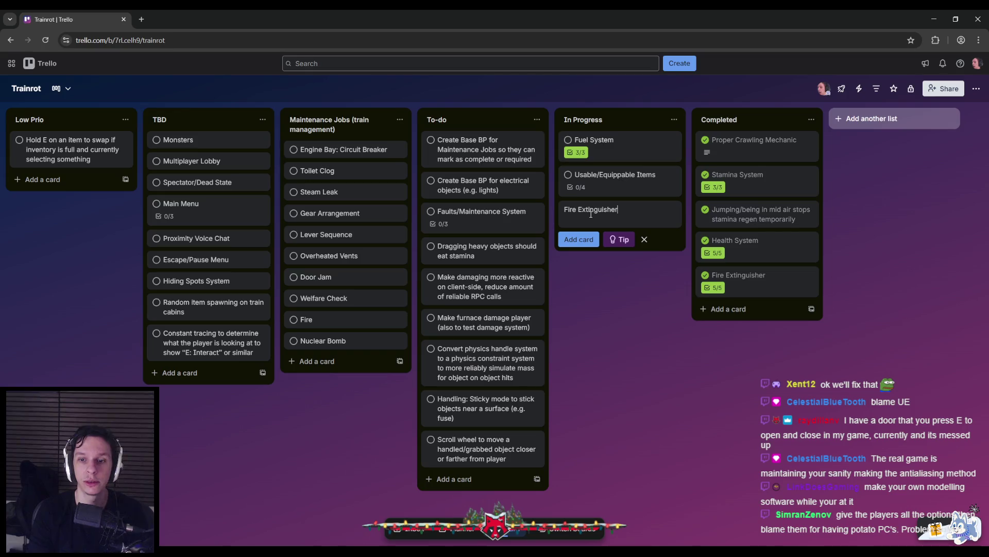
key(ctrl+a)
key(BackSpace)
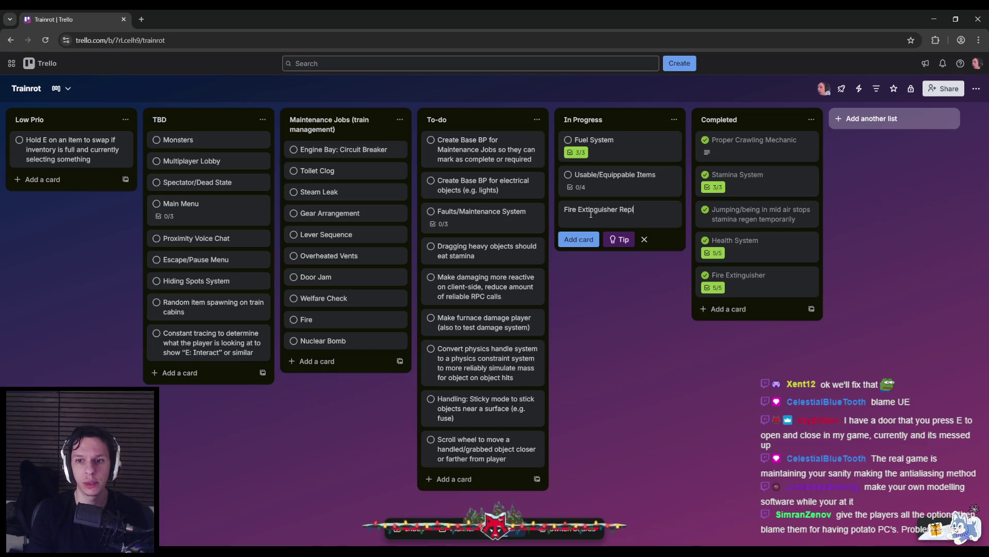
key(Return)
Step: Append '/Improvements' to the card title and add an empty checklist
click(591, 213)
click(386, 122)
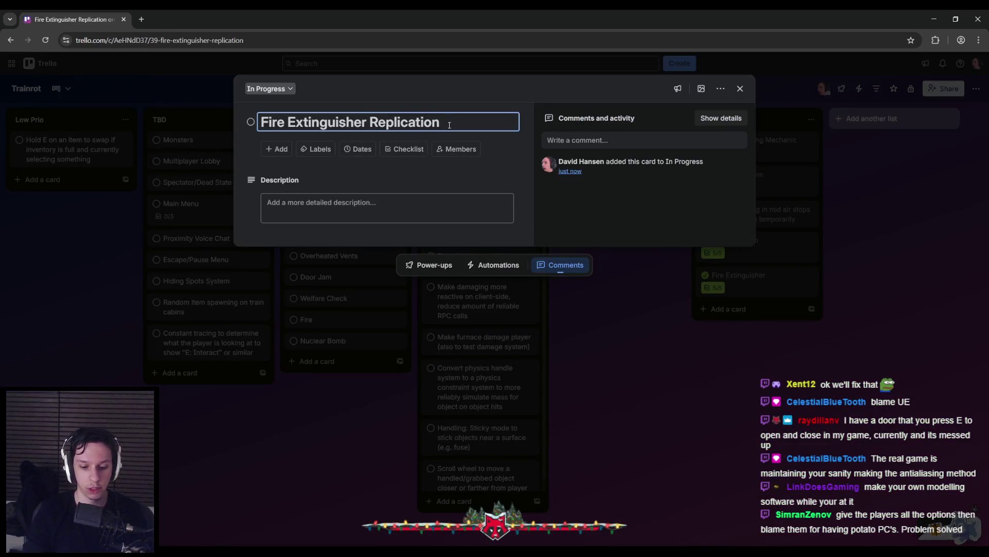
text(/Improvements)
key(Return)
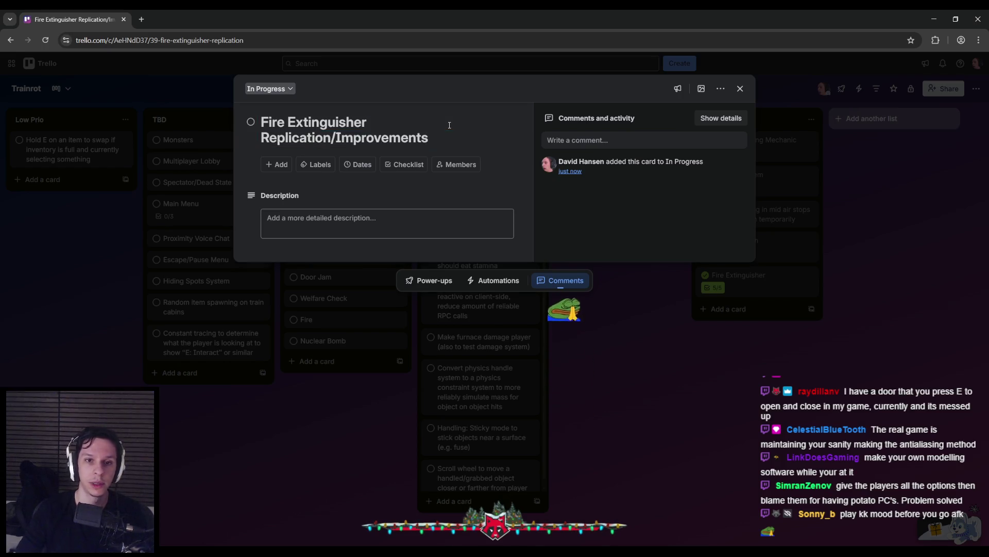
click(336, 138)
drag(335, 138, 430, 138)
click(431, 137)
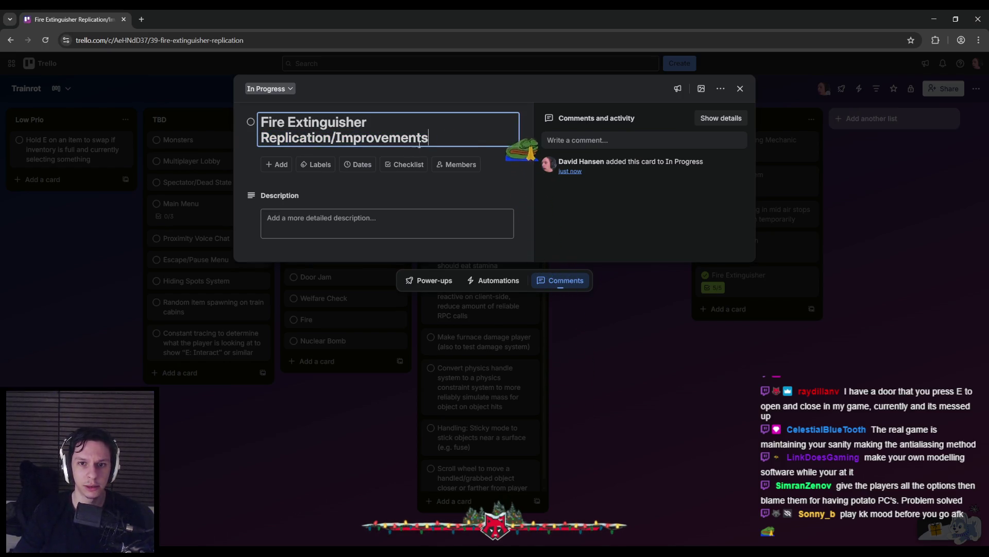
click(400, 164)
click(402, 280)
text(Deal damage to surrounding players upon explosio)
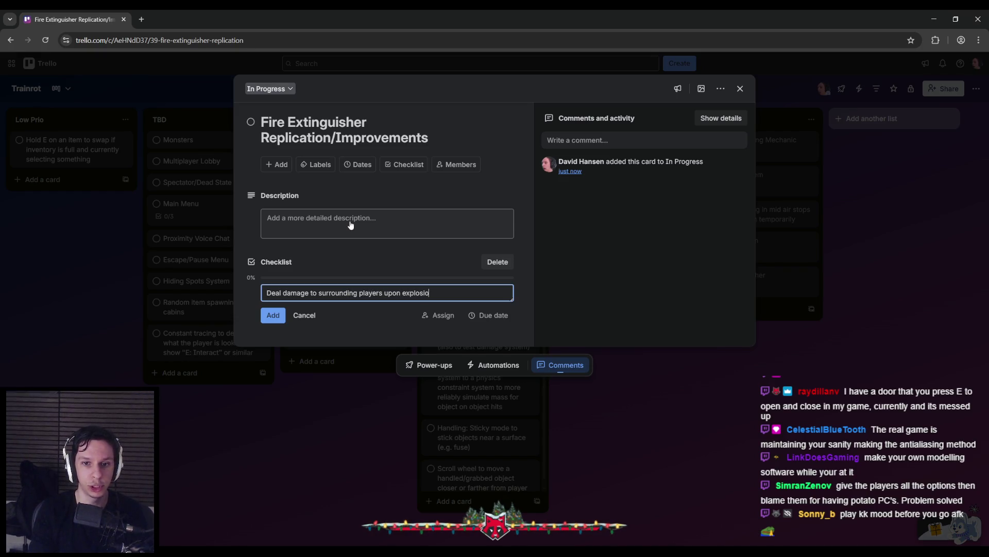
Step: Add 'Deal damage to surrounding players' and the inventory-deletion-upon-explosion checklist tasks
text(nventory)
key(Return)
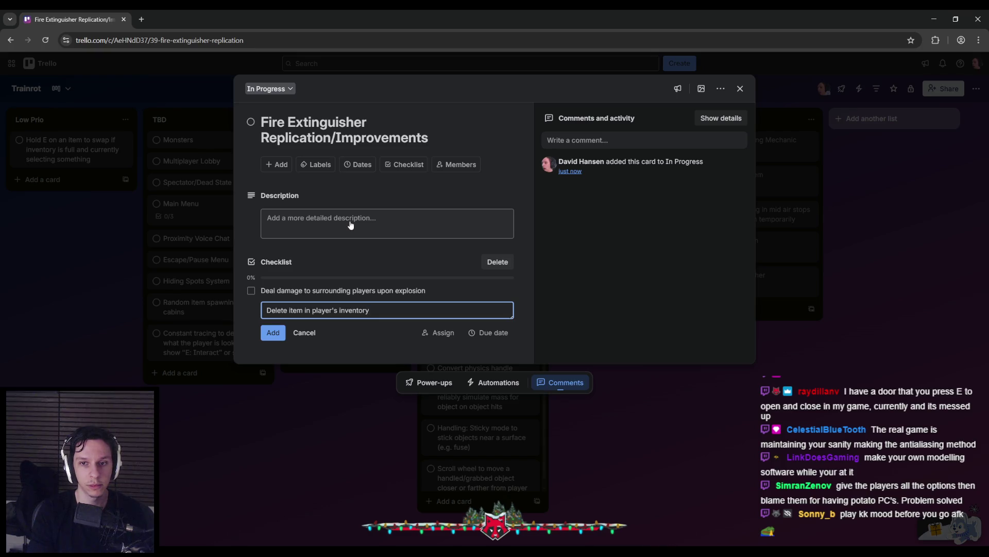
text(upon explosion)
key(Return)
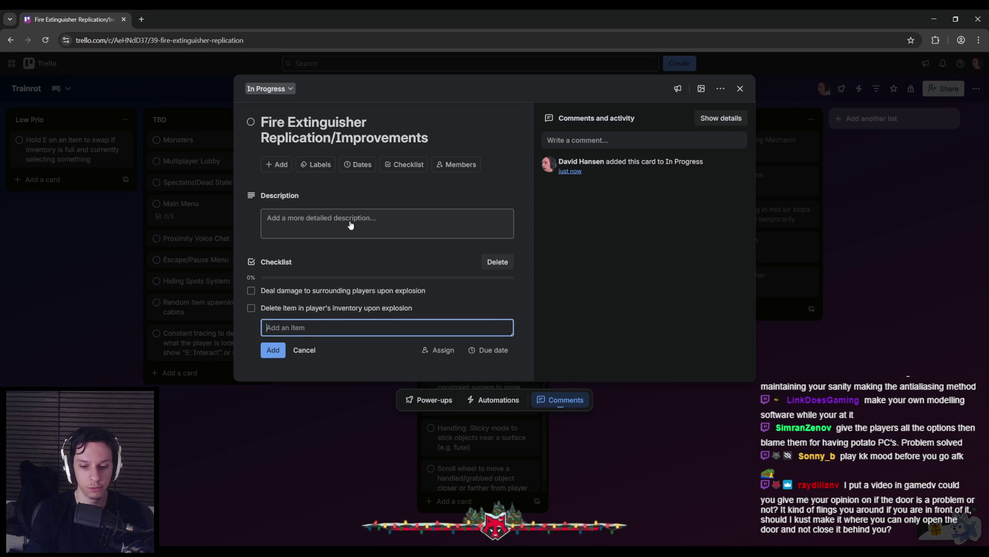
Step: Add 'Release grab event upon explosion' and 'Reduce velocity impulse depending on ammo count' tasks
text(Releas)
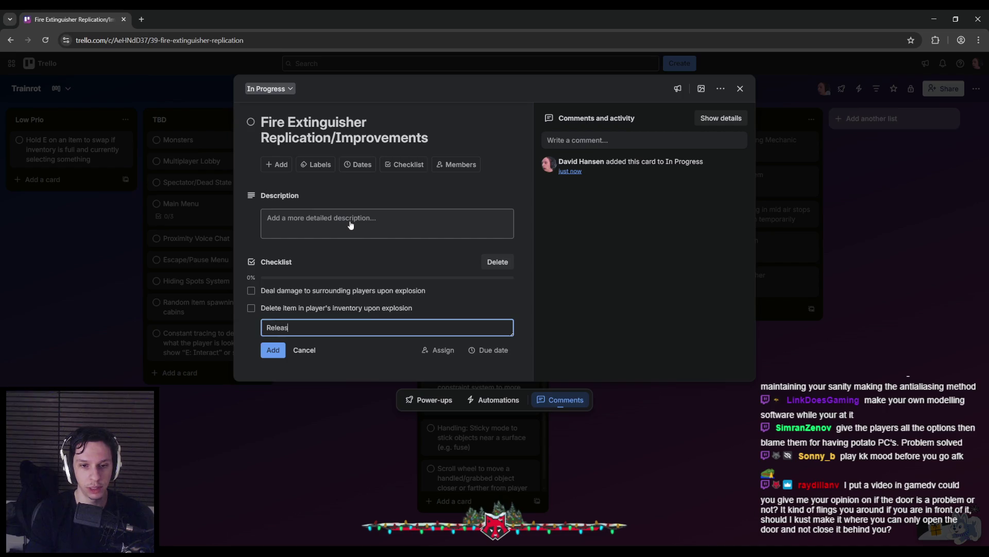
text(e grab event u)
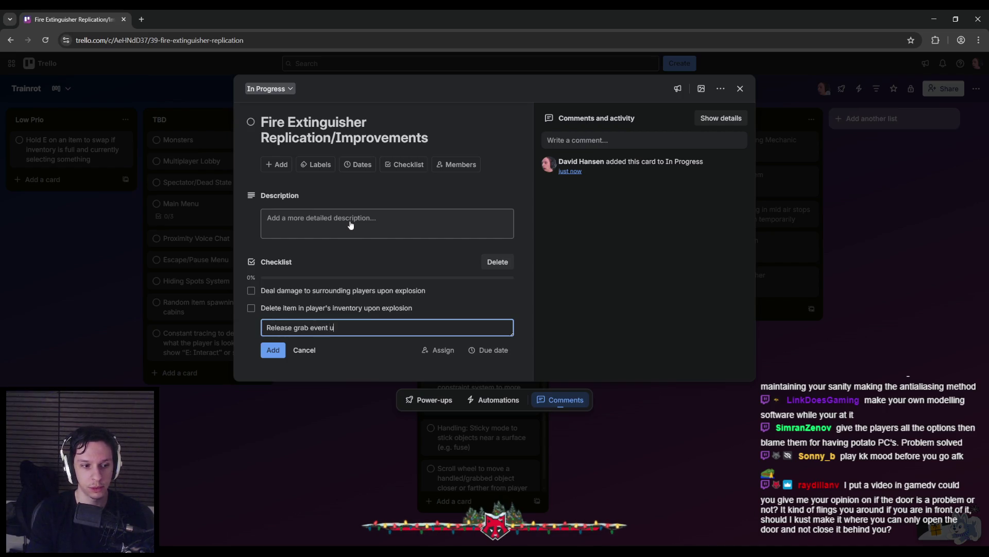
text(pon explosion)
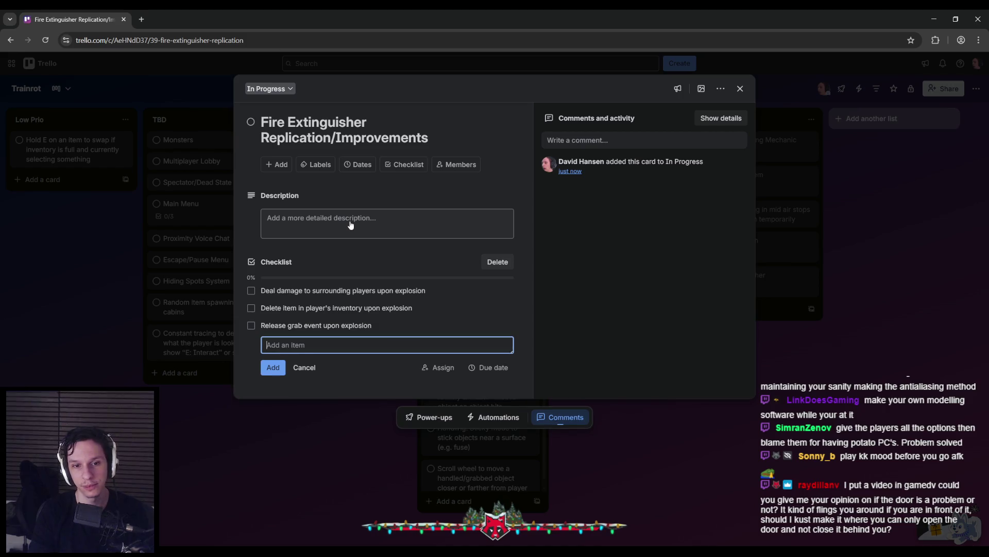
key(Return)
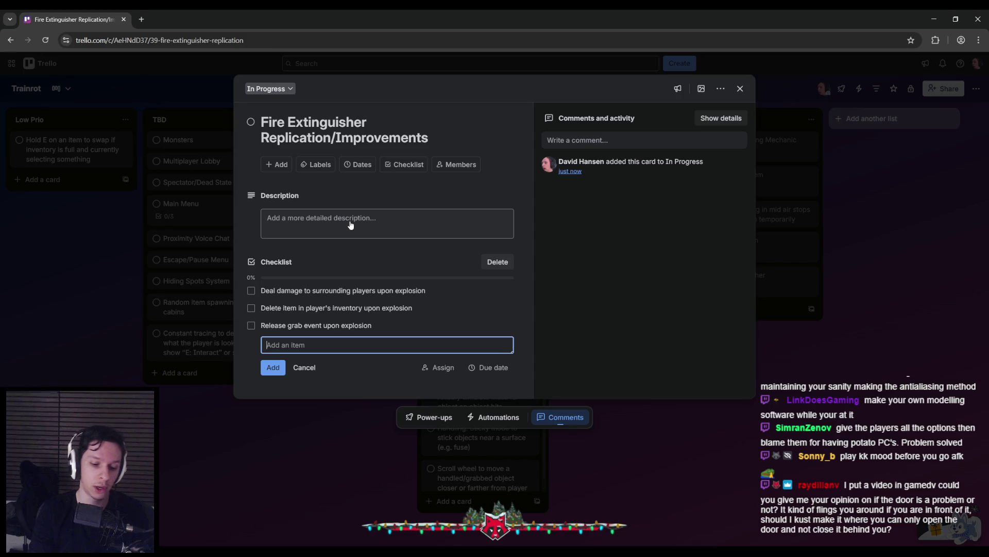
text(Reduce)
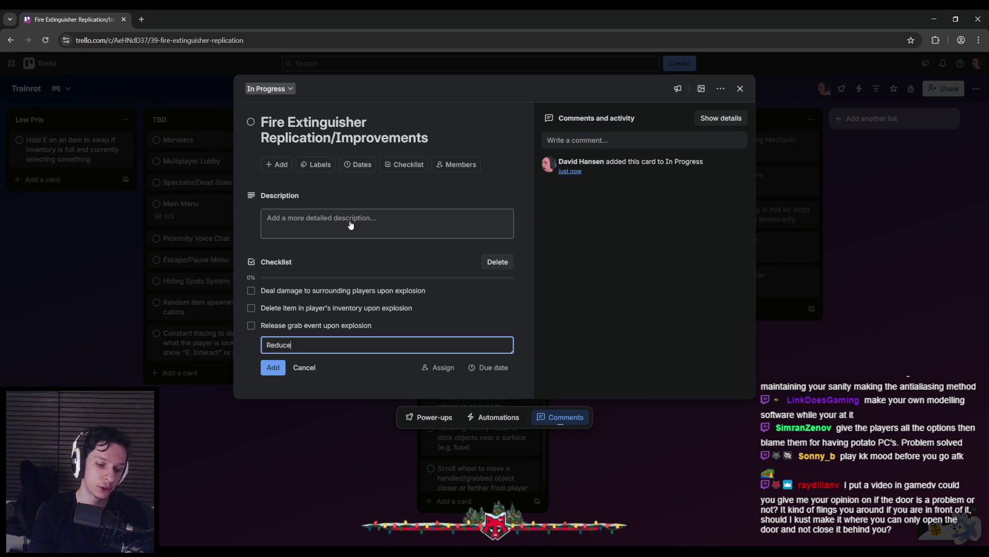
text( velocity impulse)
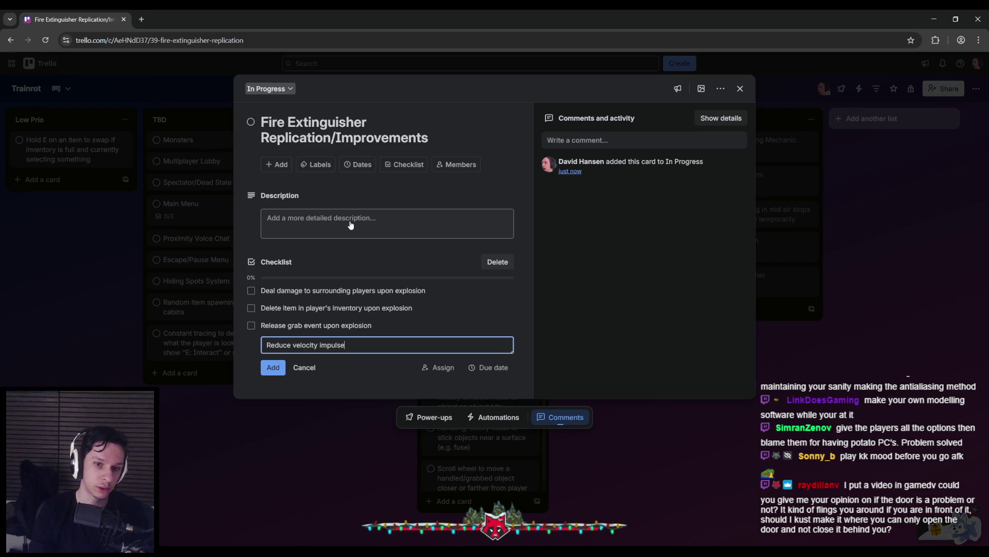
text( dependi)
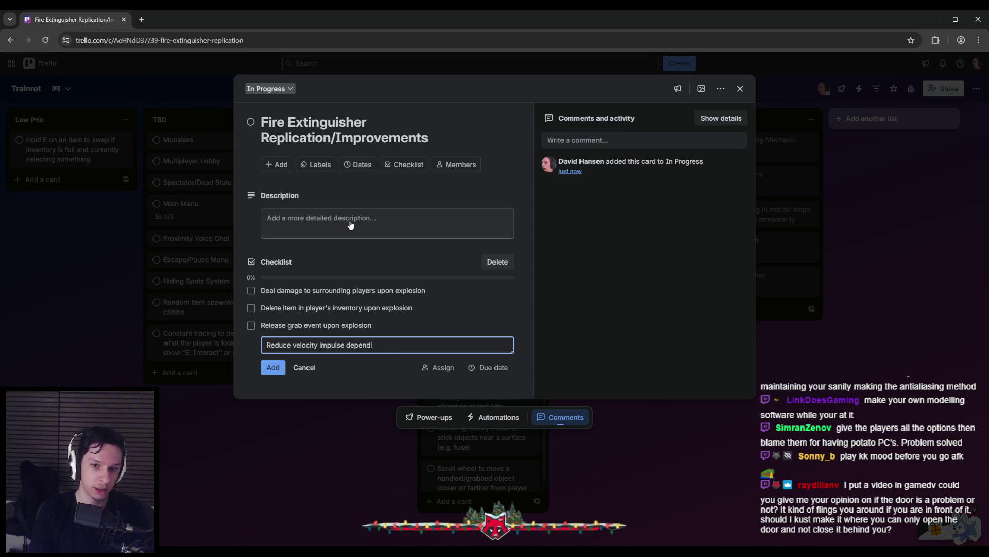
text(ng on ammo)
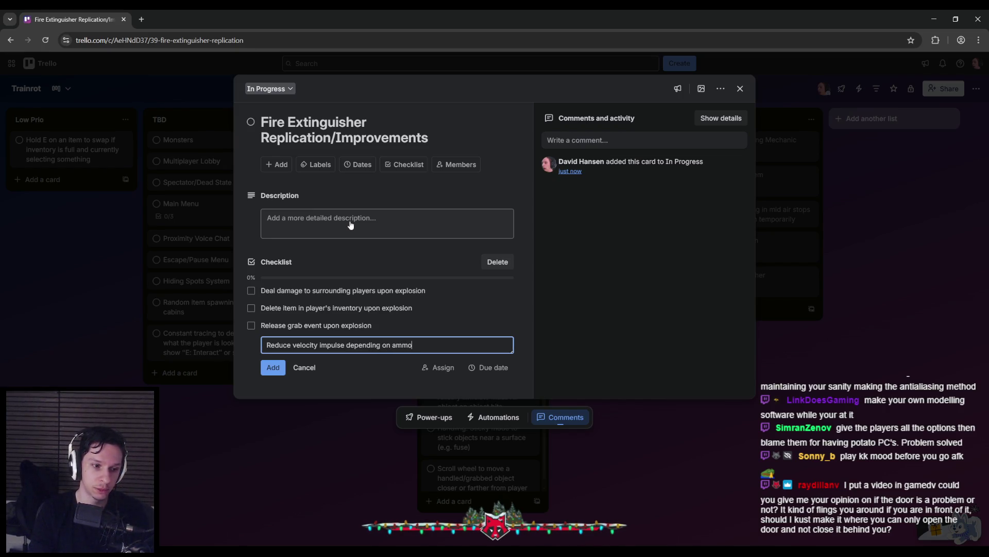
text( count)
key(Return)
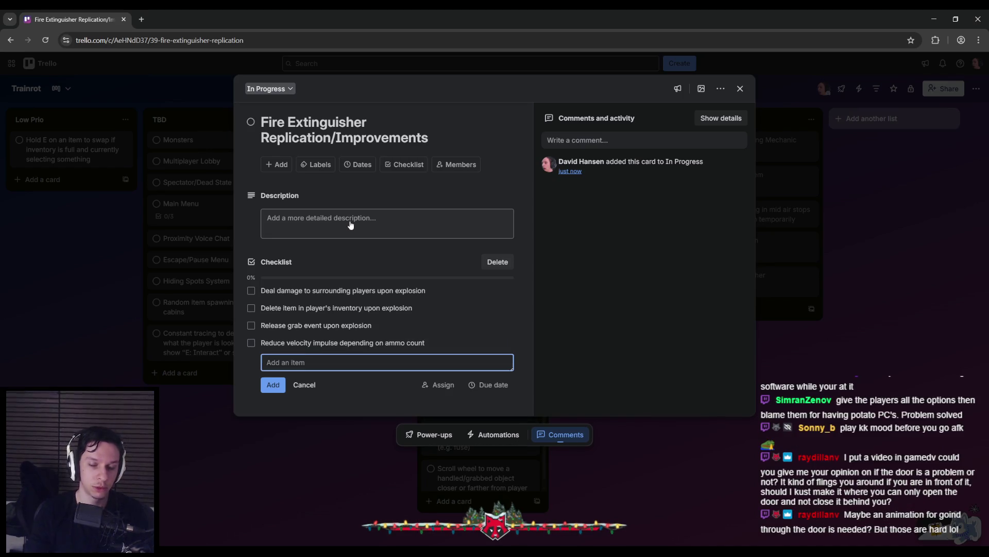
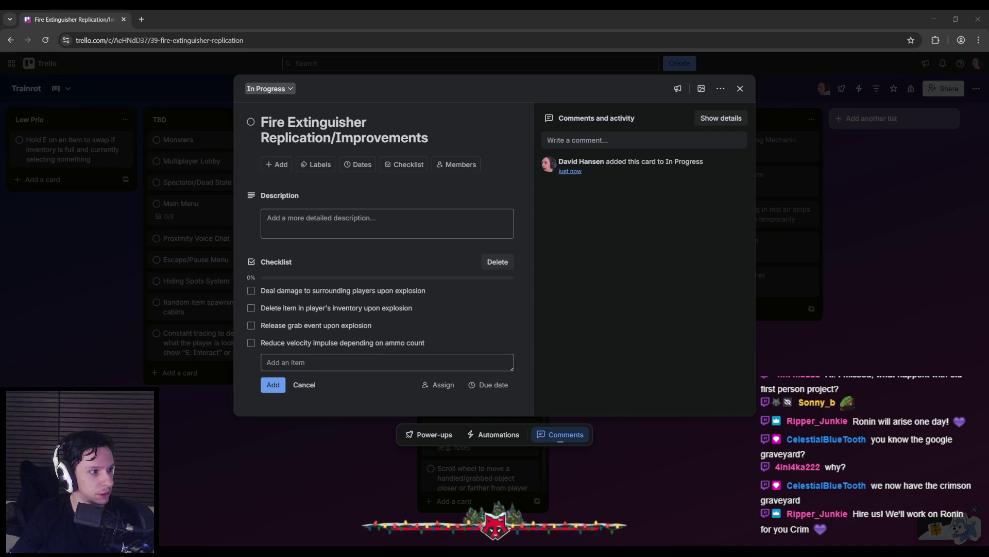
Step: Switch from Trello to Discord and maximize its window on the #gamedev channel
key(alt+Tab)
double_click(391, 90)
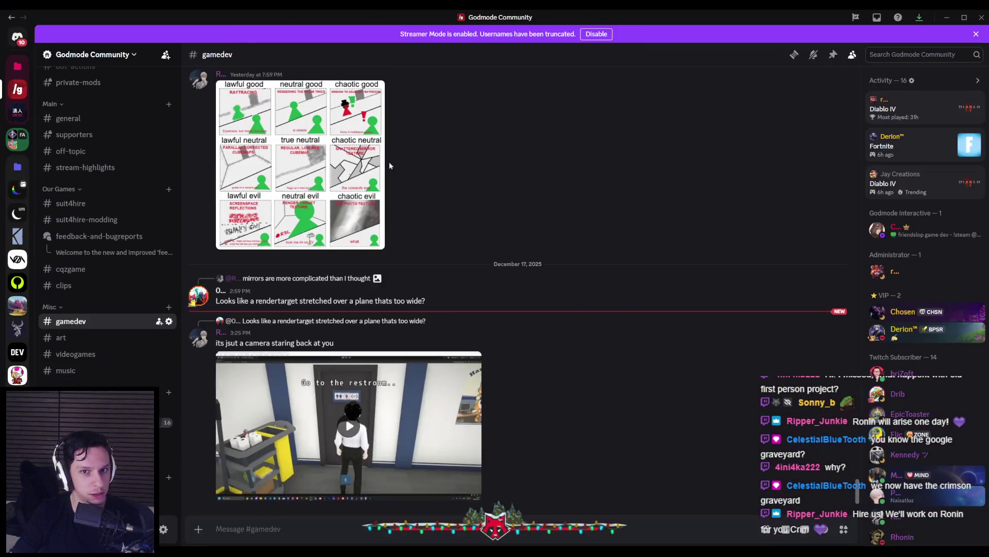
Step: Play the shared restroom game clip full screen in #gamedev, then return to the Trello card
click(349, 426)
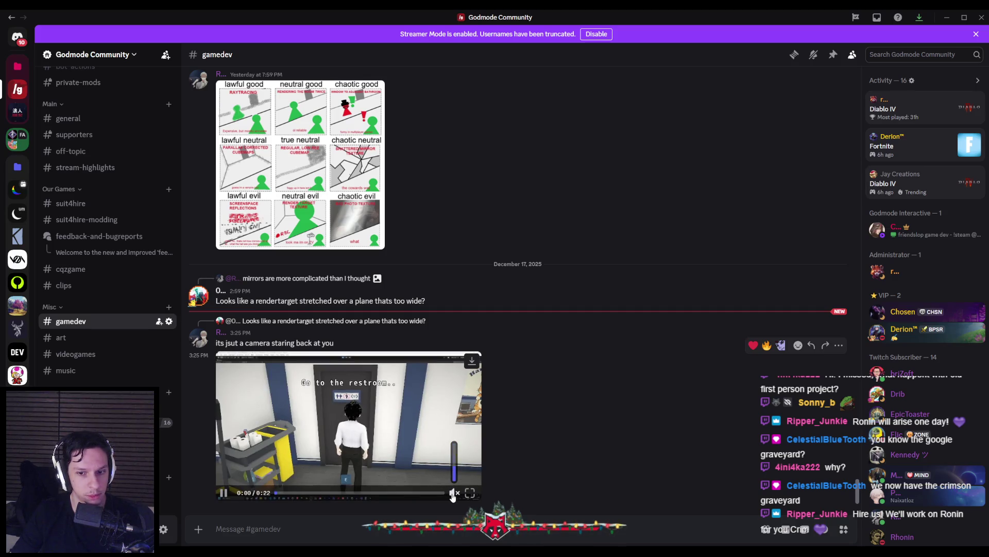
click(470, 493)
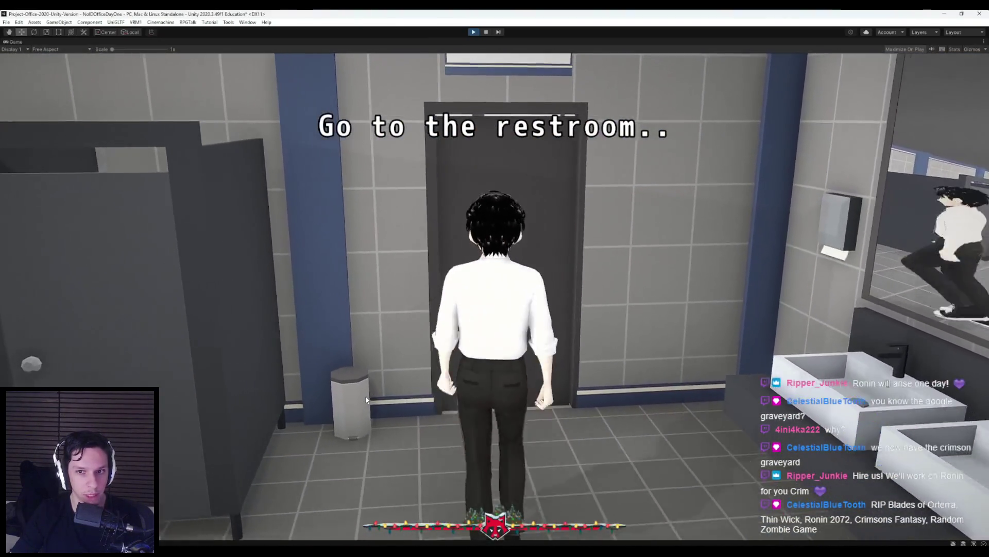
key(super)
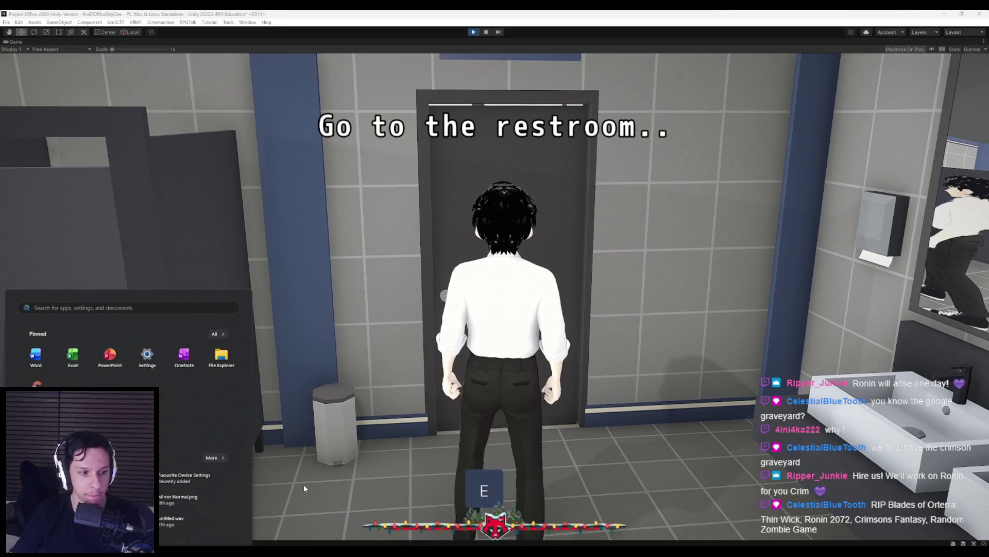
key(alt+Tab)
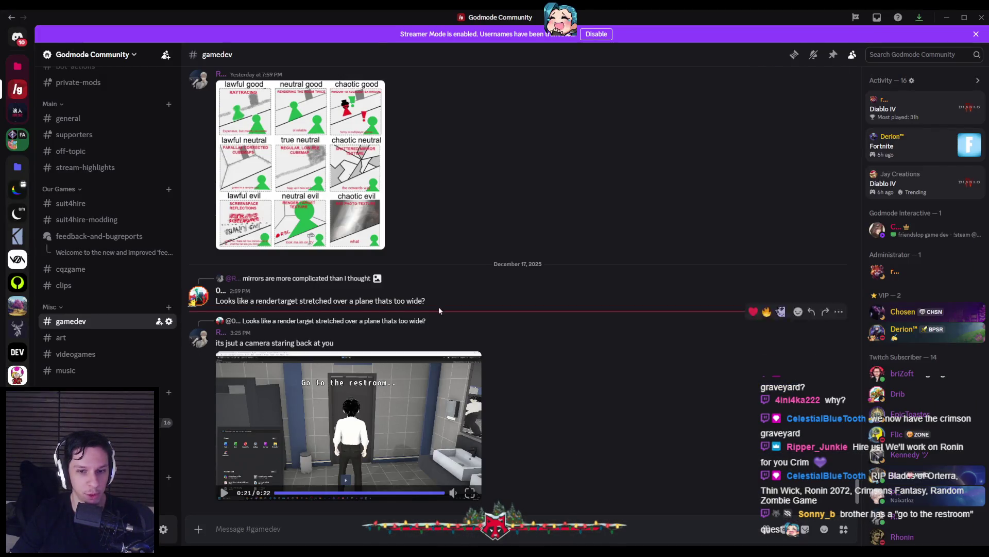
key(alt+Tab)
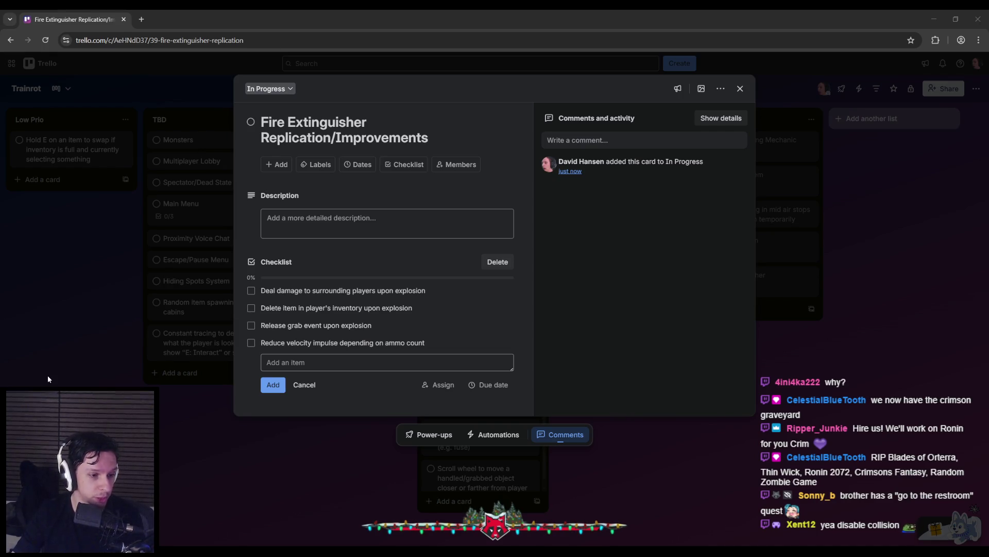
Step: Cancel the empty Add an item entry on the card's checklist and refocus the browser
click(268, 401)
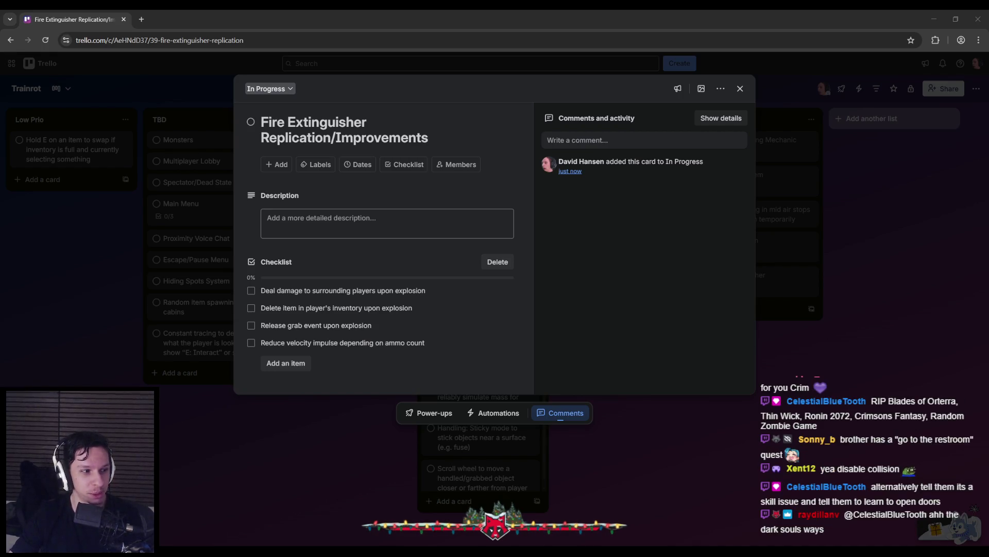
click(337, 380)
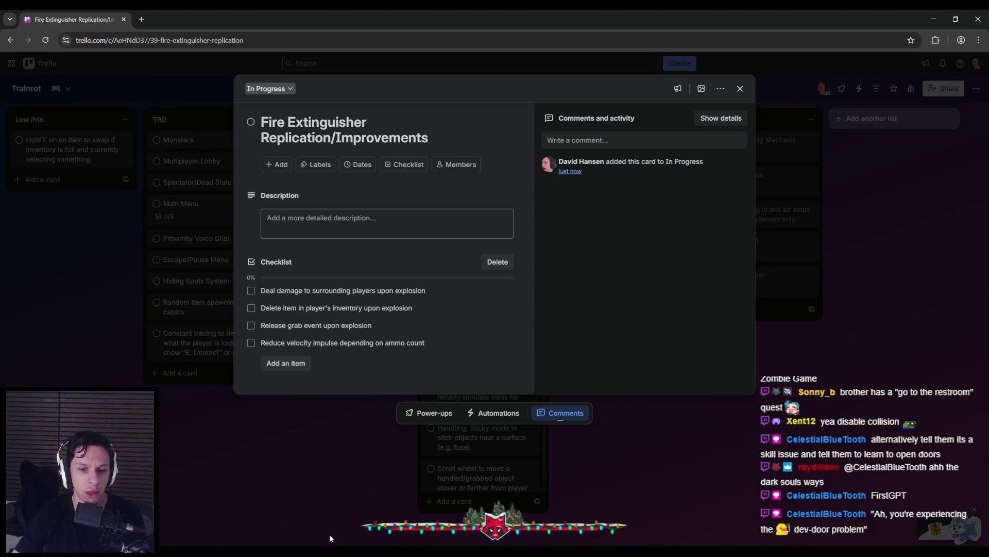
Step: Playtest grabbing the fire extinguisher with E, then stop and dismiss the warnings notice
key(alt+Tab)
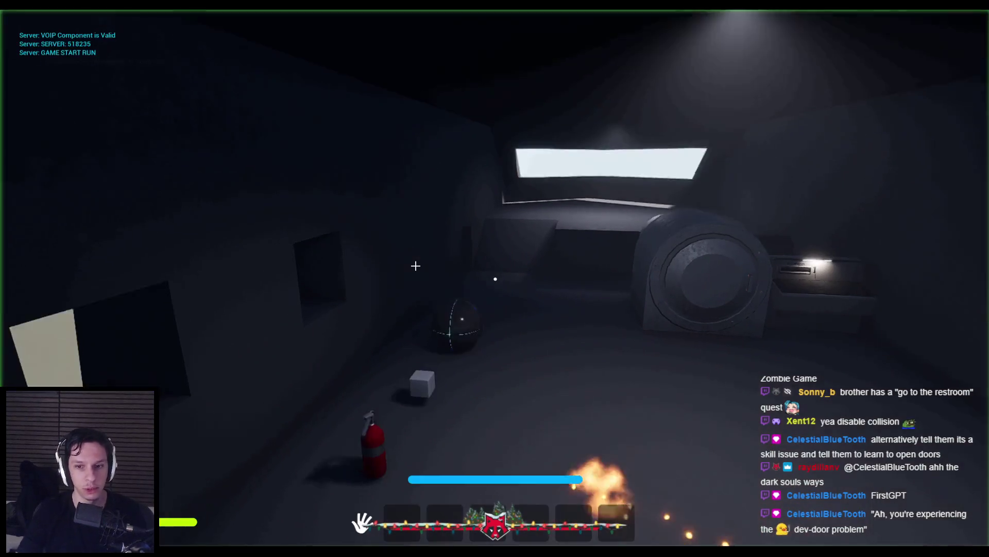
key(e)
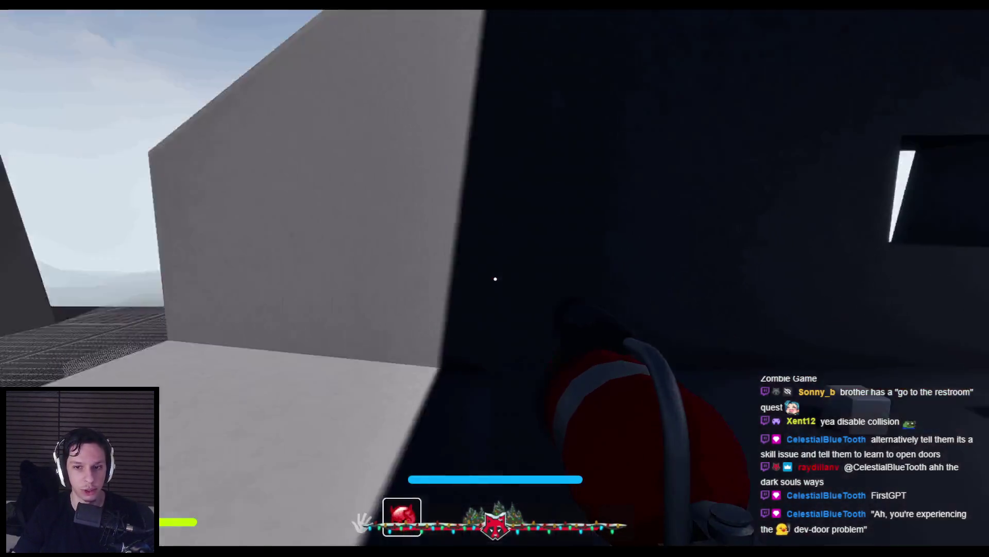
drag(495, 279, 496, 279)
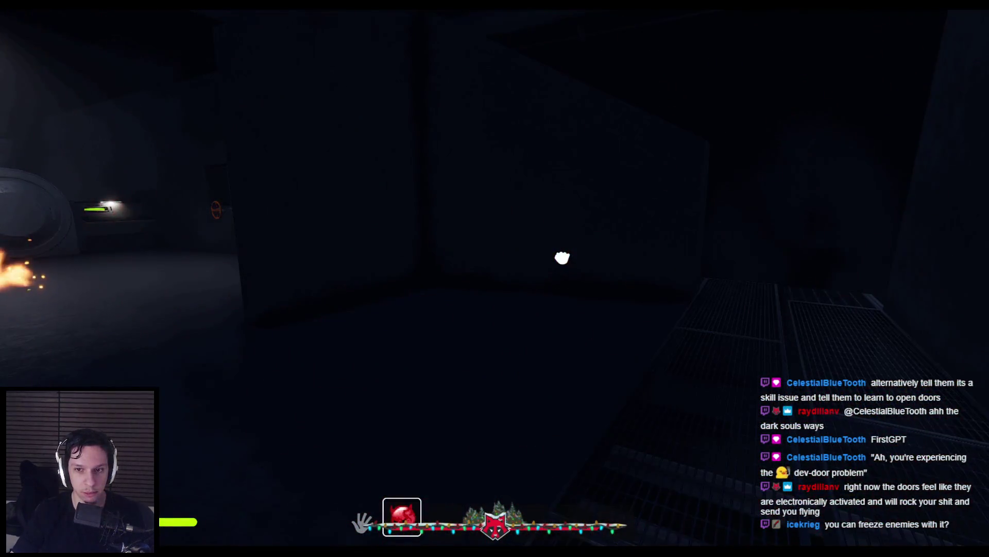
key(Escape)
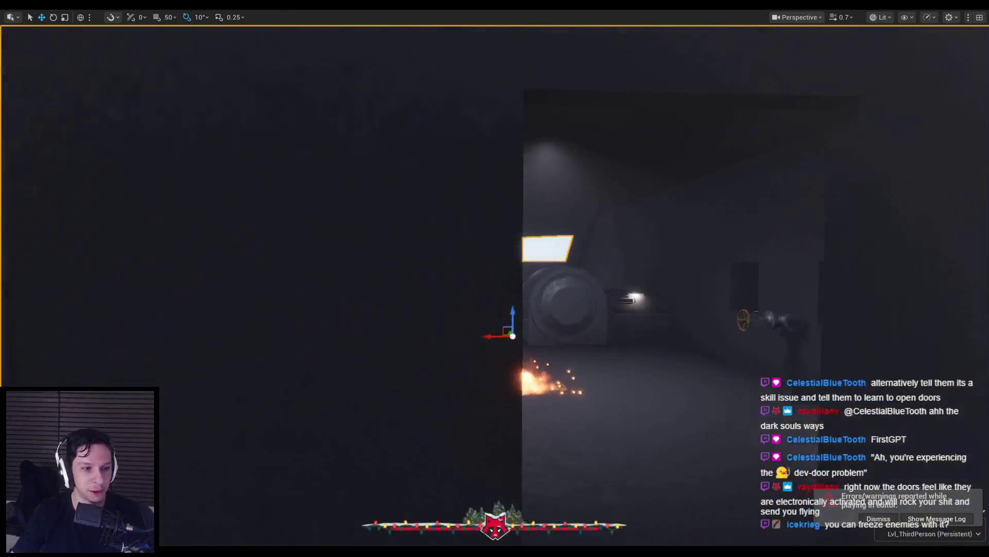
key(f)
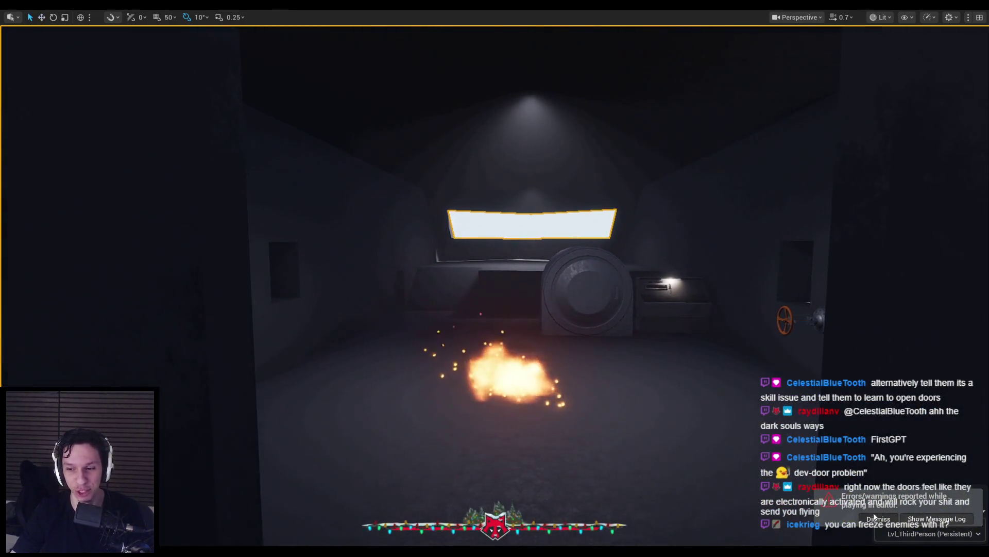
click(874, 517)
scroll(541, 366, up, 5)
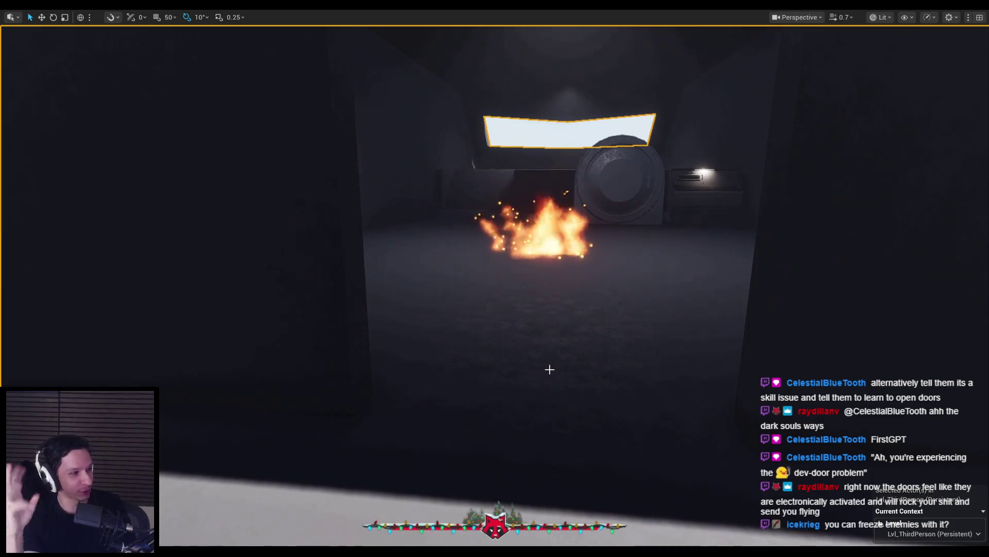
Step: Replay the level, pick up the extinguisher to test its explosion, then view the fire
key(alt+p)
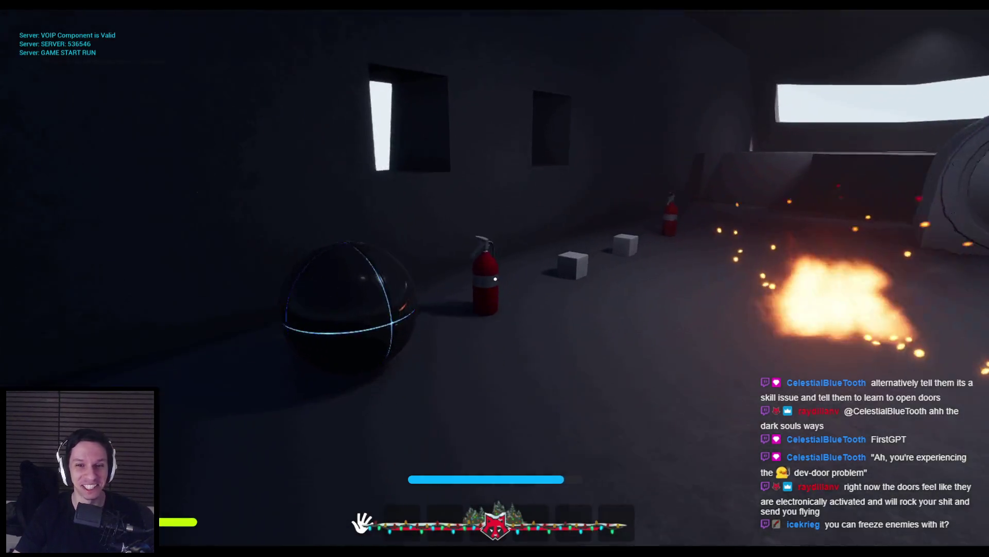
click(495, 279)
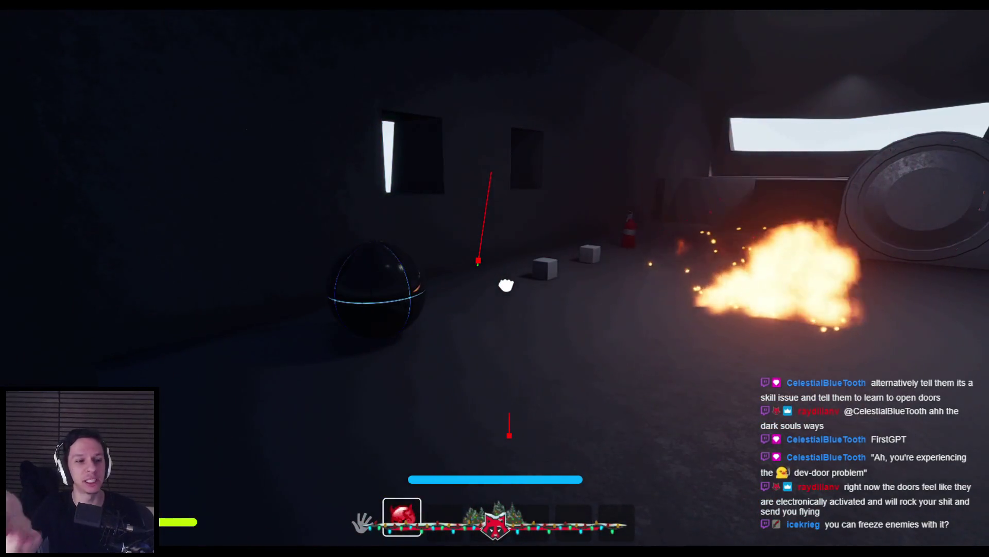
key(Escape)
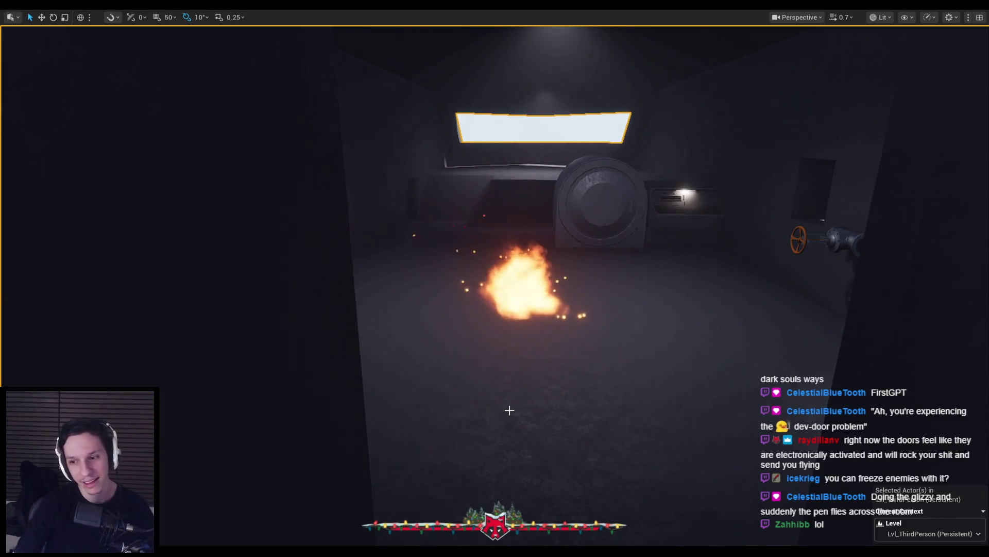
drag(509, 410, 496, 413)
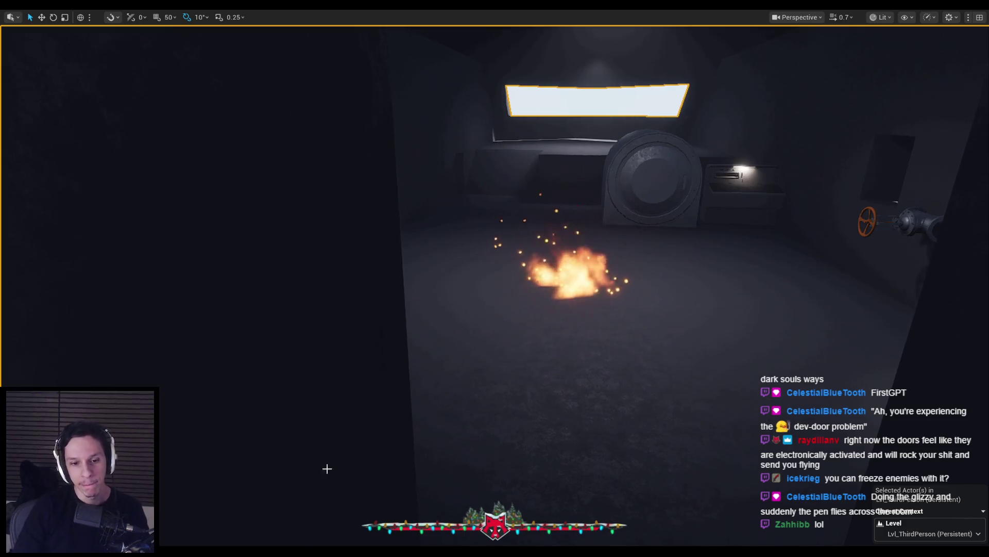
key(alt+Tab)
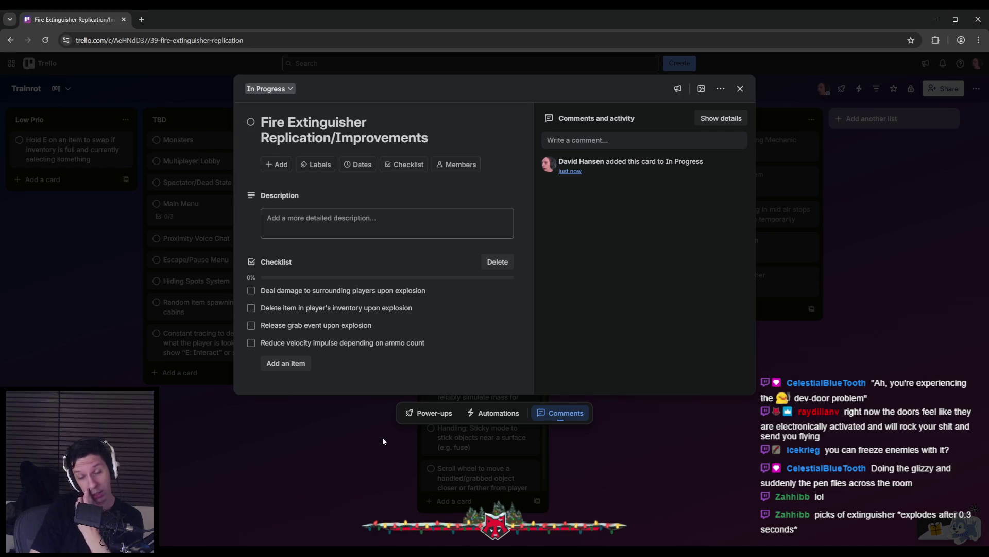
key(alt+Tab)
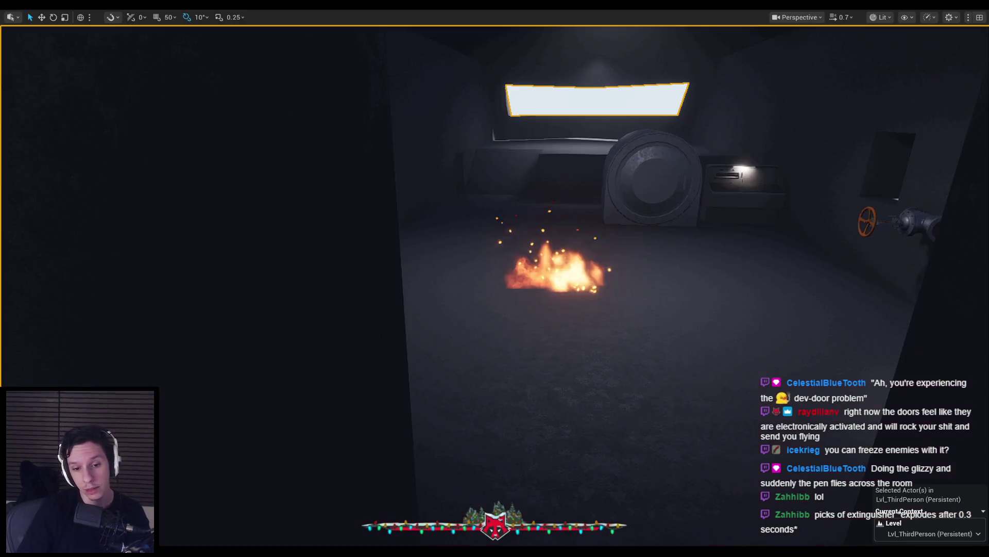
Step: Run a quick single-player session, grab an extinguisher, and stop it
key(alt+p)
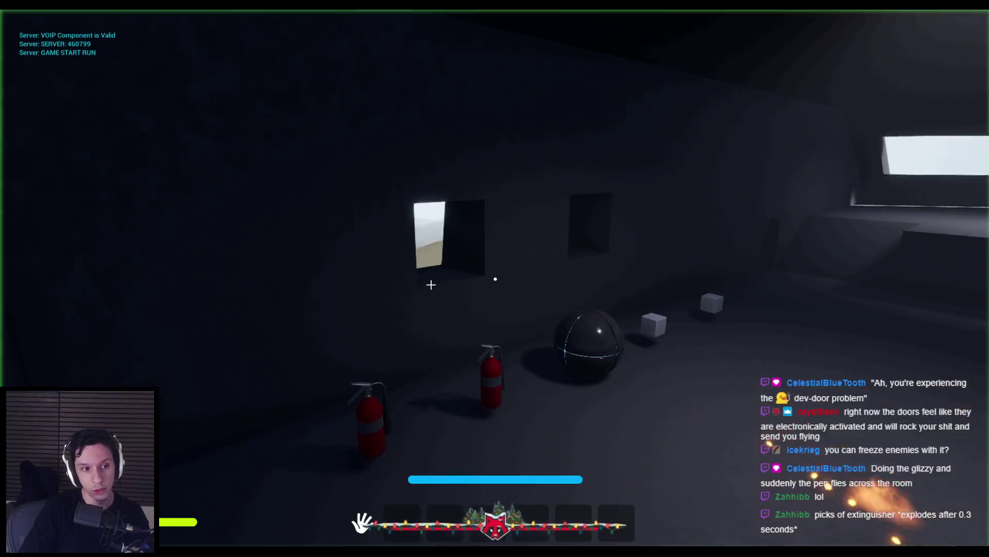
key(e)
key(Escape)
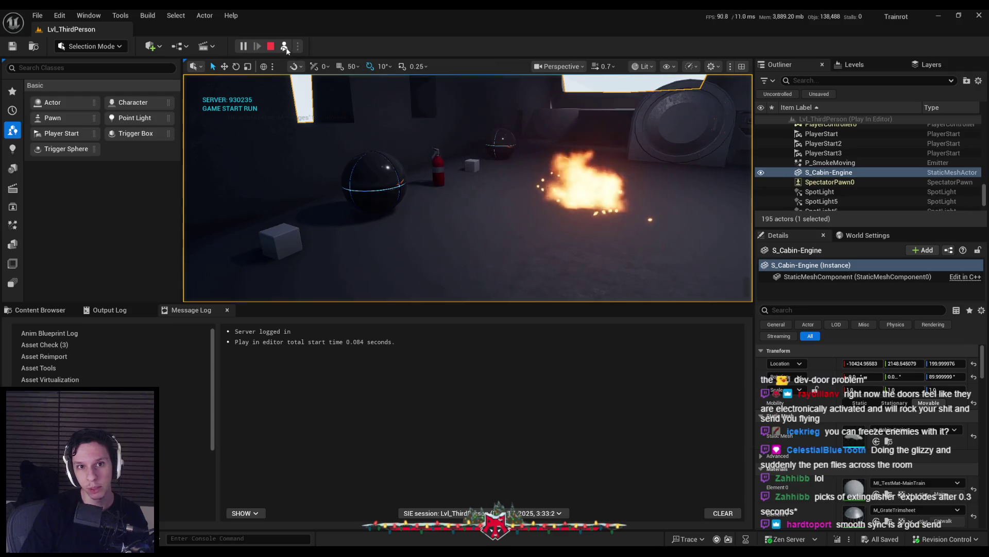
click(270, 46)
Step: Launch a 3-player session in New Editor Window (PIE) mode
click(297, 46)
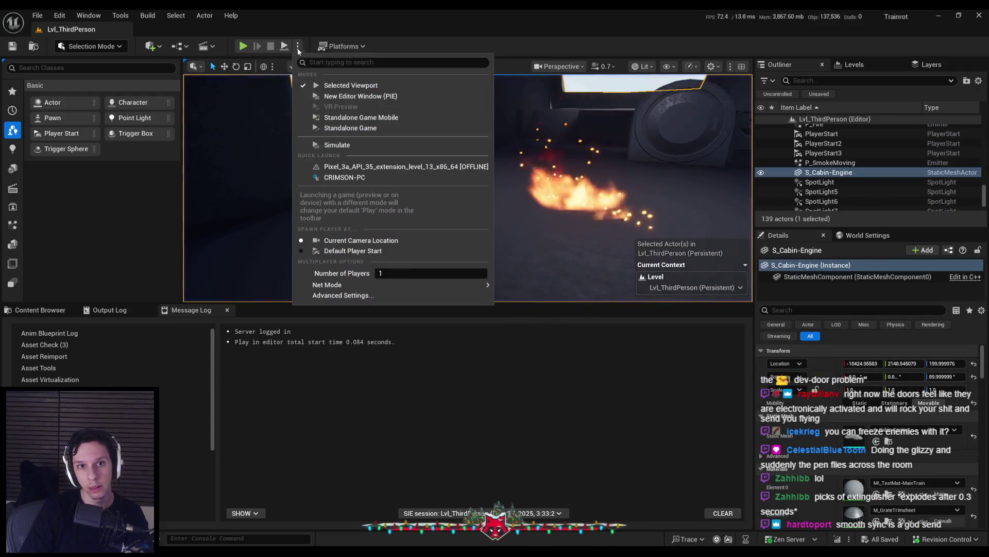
drag(397, 273, 412, 273)
click(355, 95)
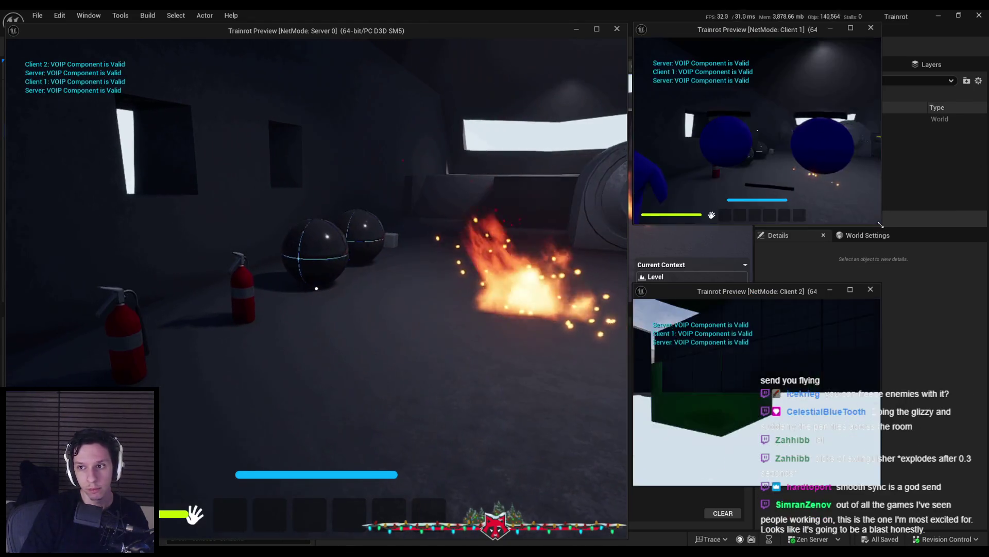
Step: Enlarge both client windows and, as Client 1, pick up the extinguisher and spray the fire
mouse_move(884, 226)
mouse_down()
mouse_move(922, 258)
mouse_move(978, 278)
mouse_up()
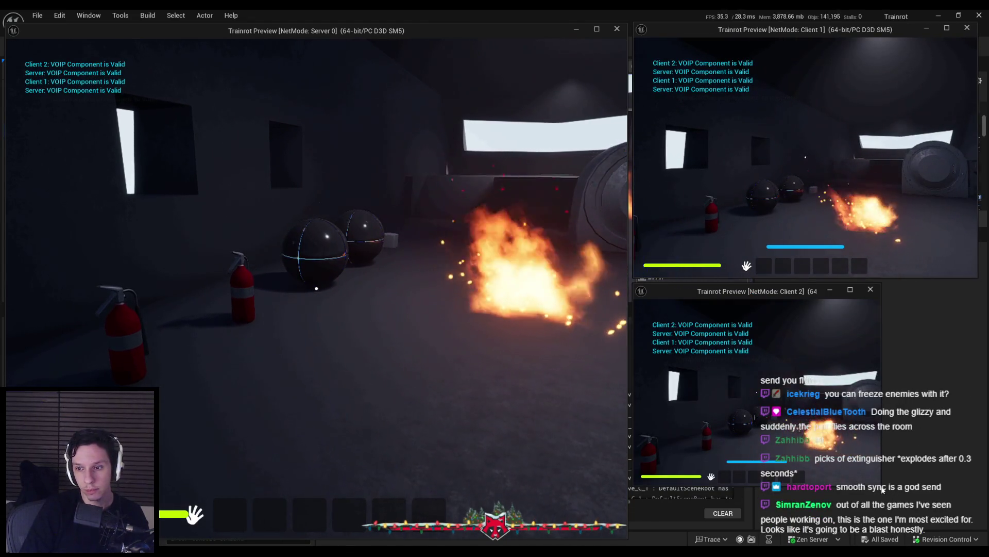
drag(882, 484, 982, 542)
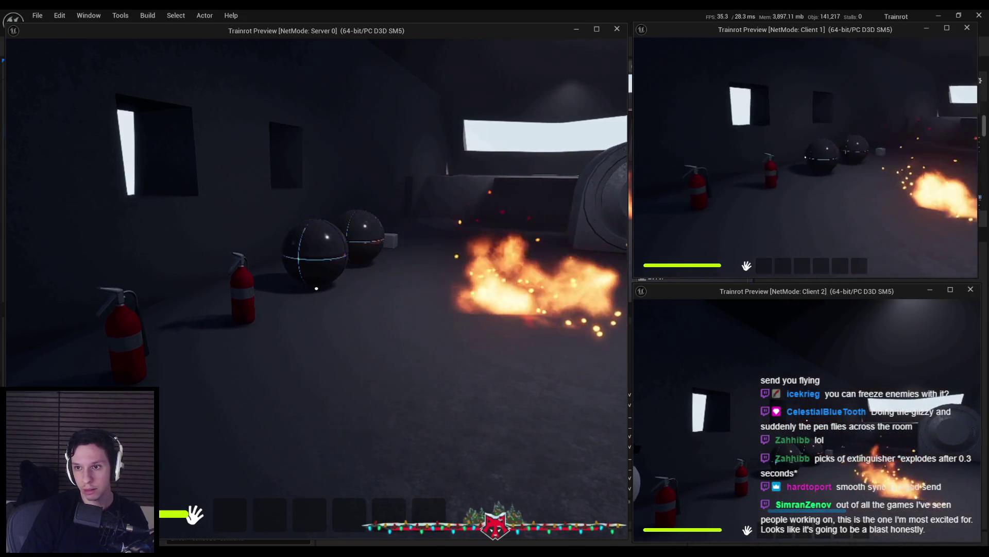
click(805, 156)
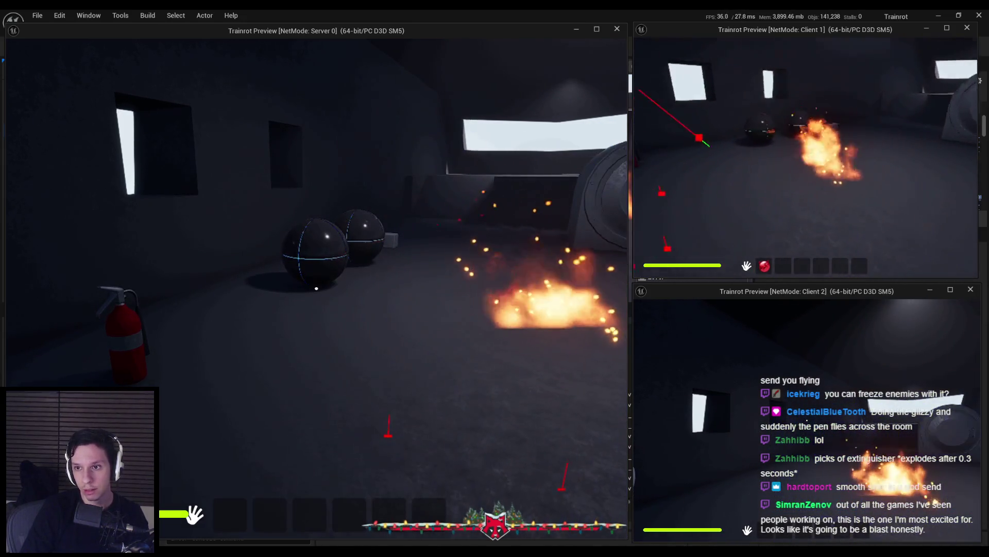
click(806, 157)
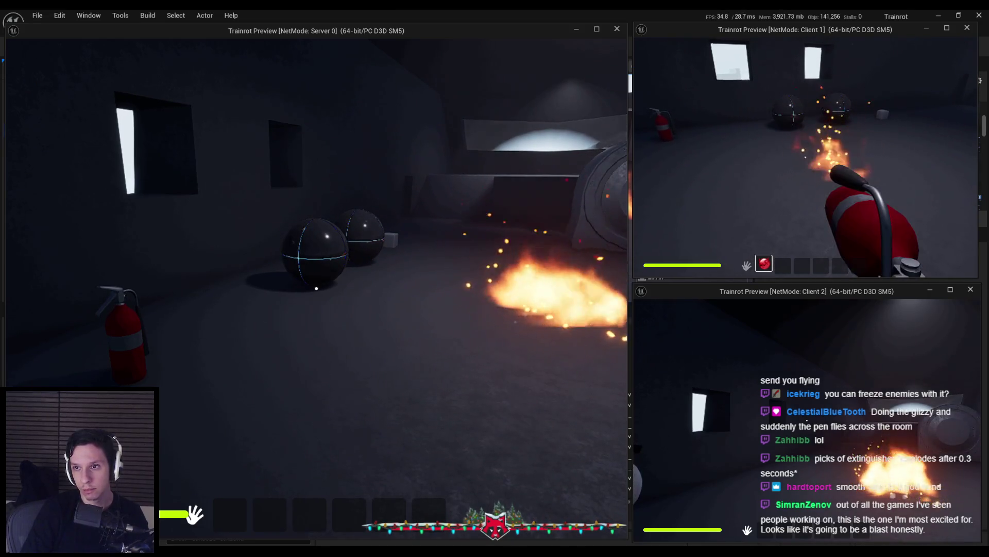
click(805, 156)
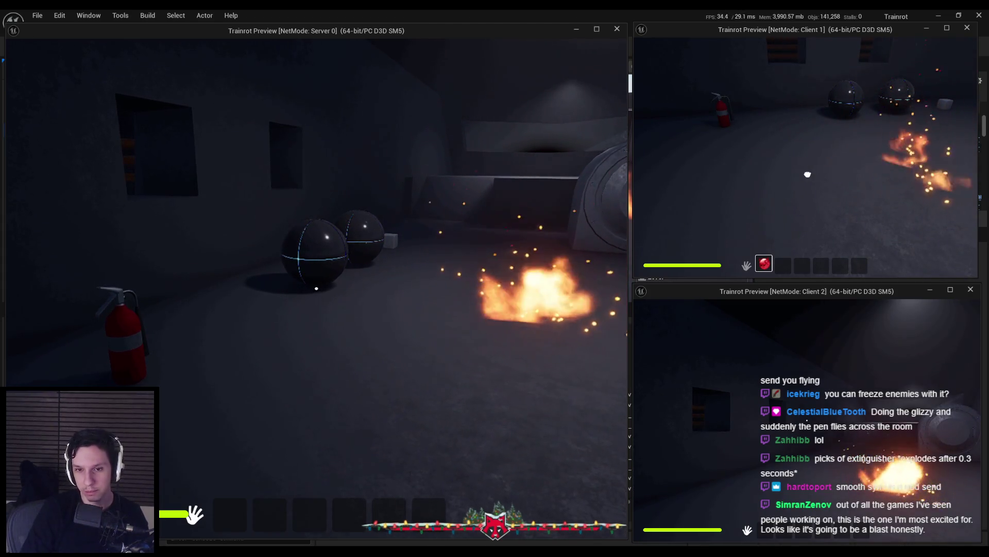
key(Escape)
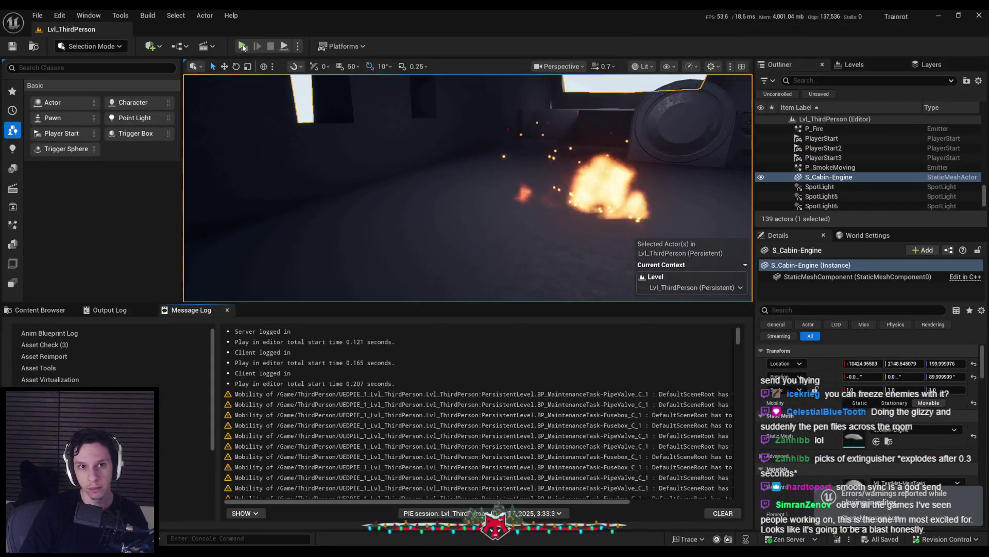
Step: Restart the multiplayer session, have Client 1 grab and throw the extinguisher so it explodes
click(242, 46)
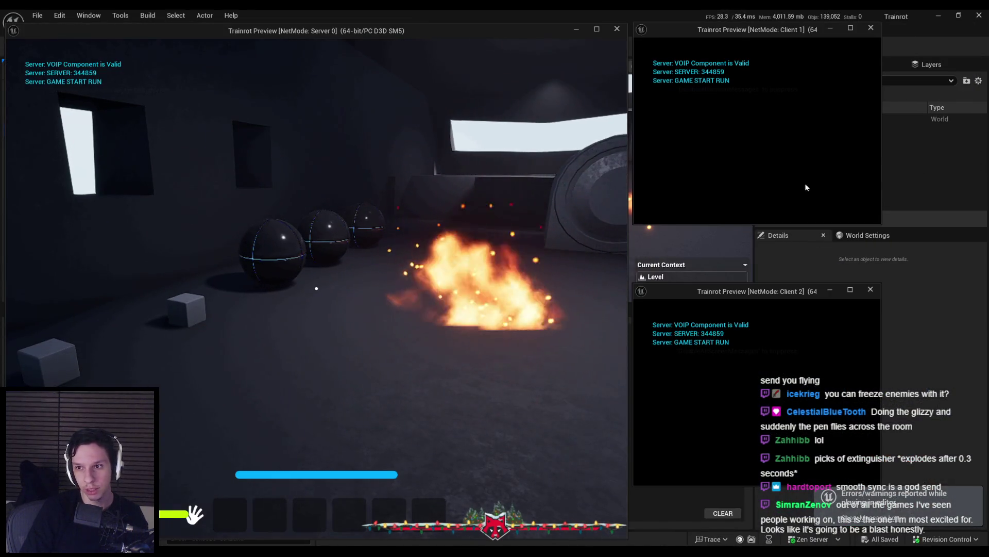
drag(881, 224, 968, 277)
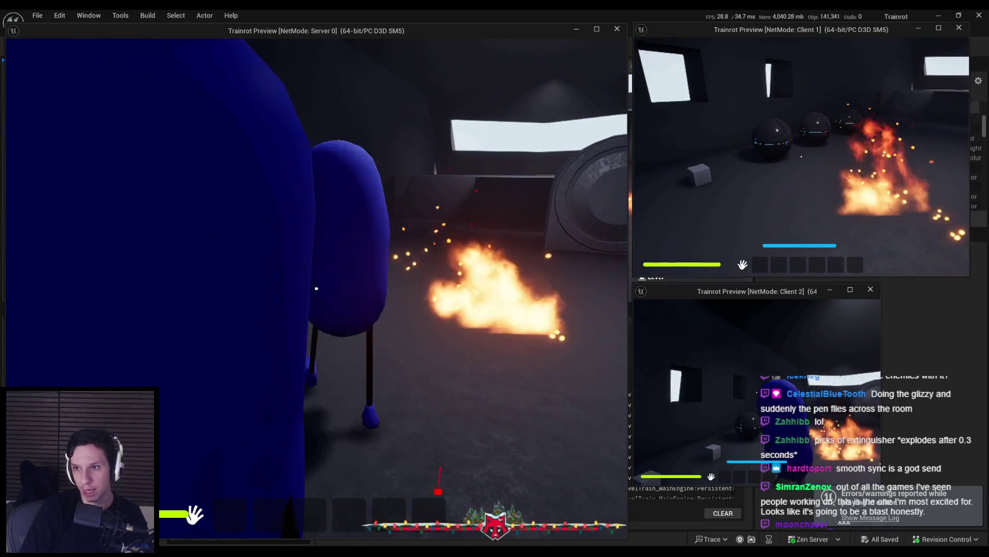
key(Escape)
key(alt+p)
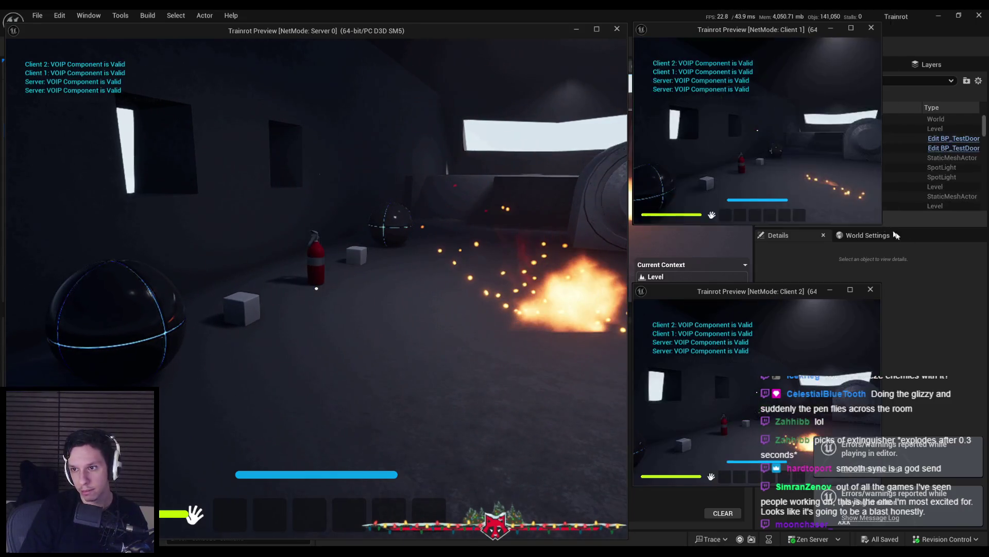
drag(891, 233, 974, 280)
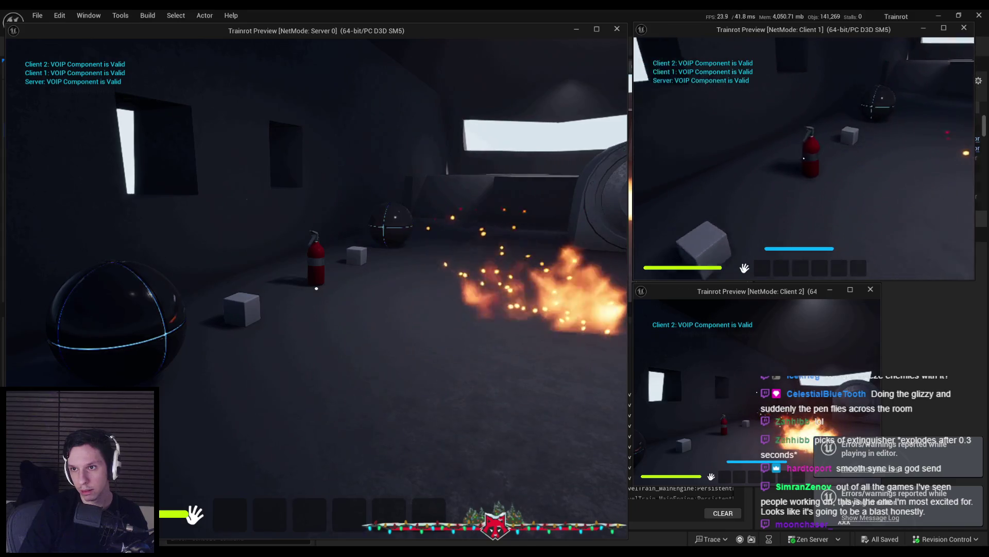
key(w)
key(e)
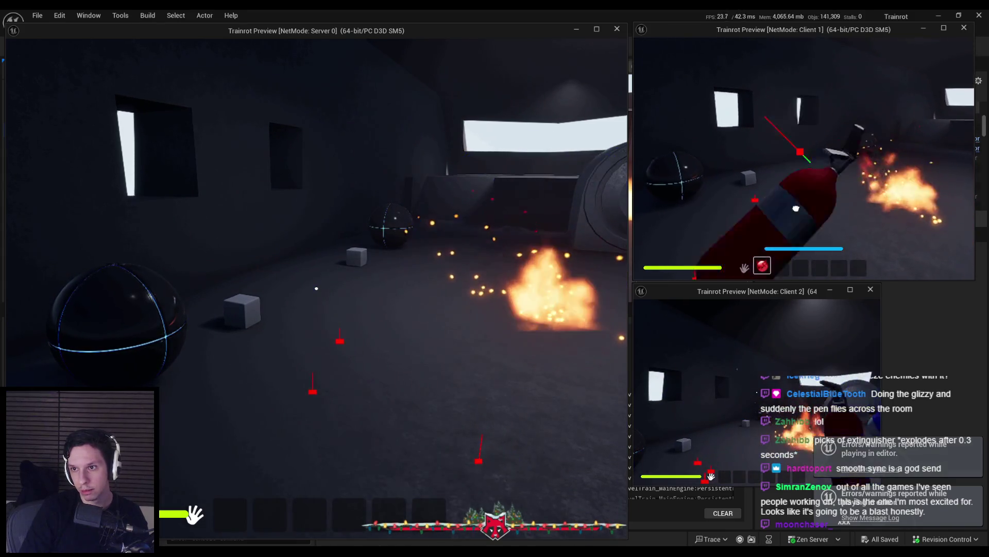
click(799, 120)
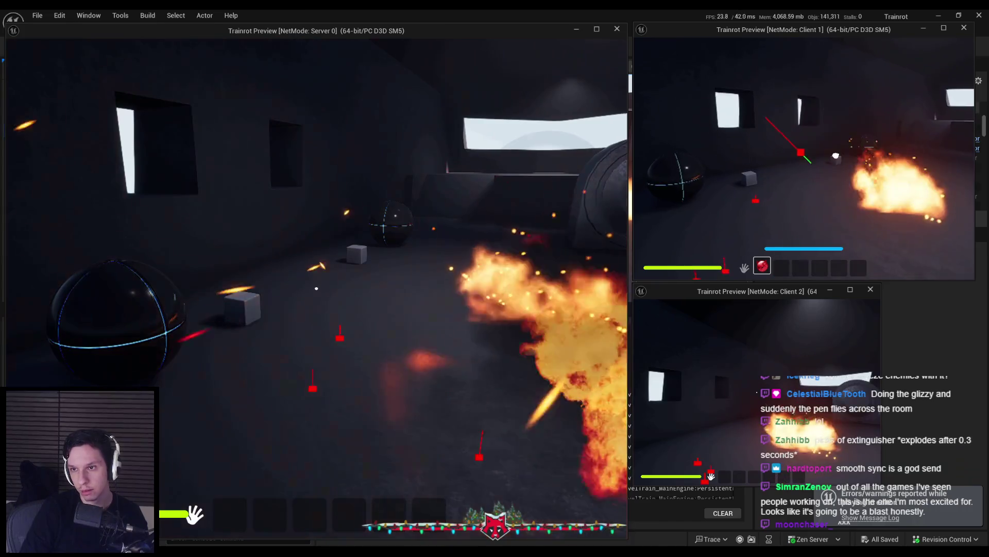
key(Escape)
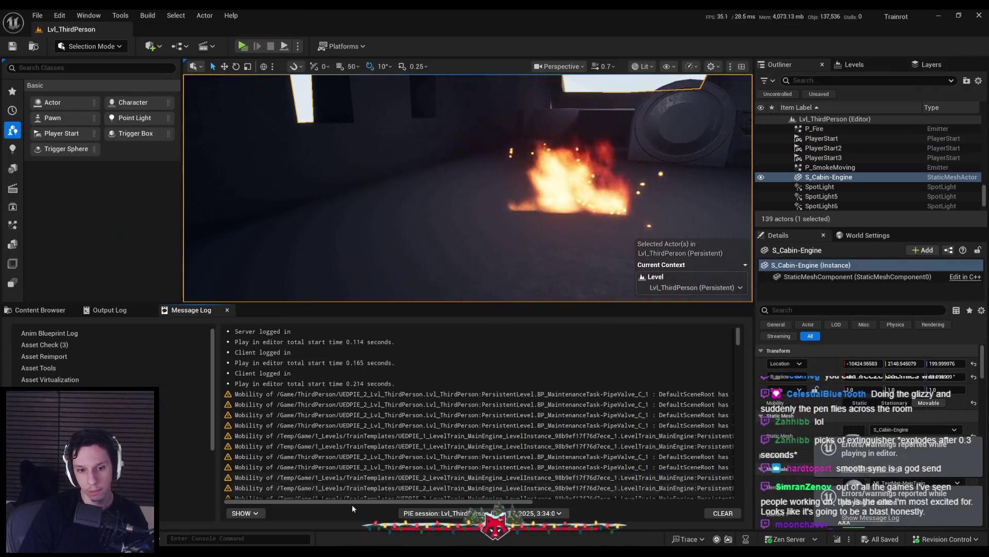
Step: Open BP_Item-FireExtinguisher from 0_Core > Items and go to its EventGraph
click(40, 310)
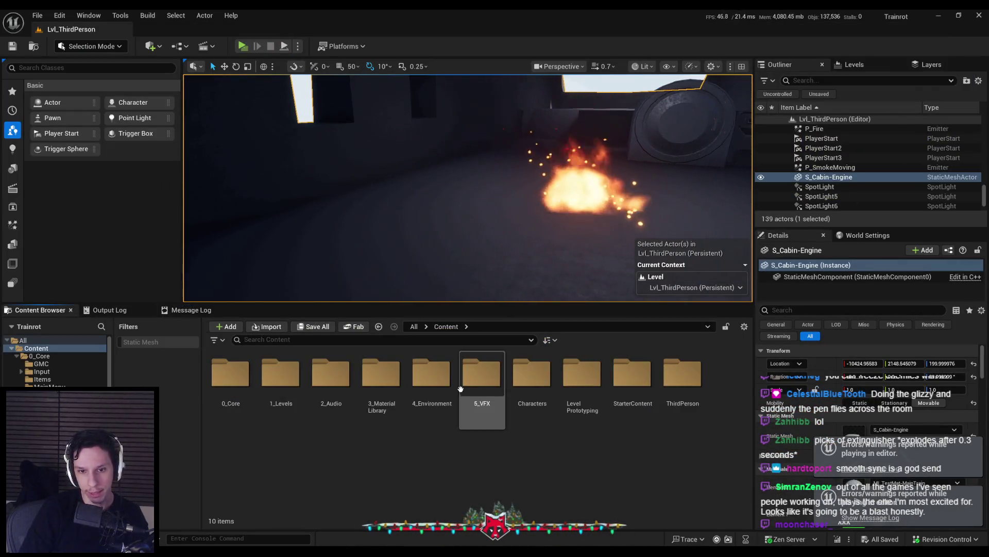
double_click(231, 375)
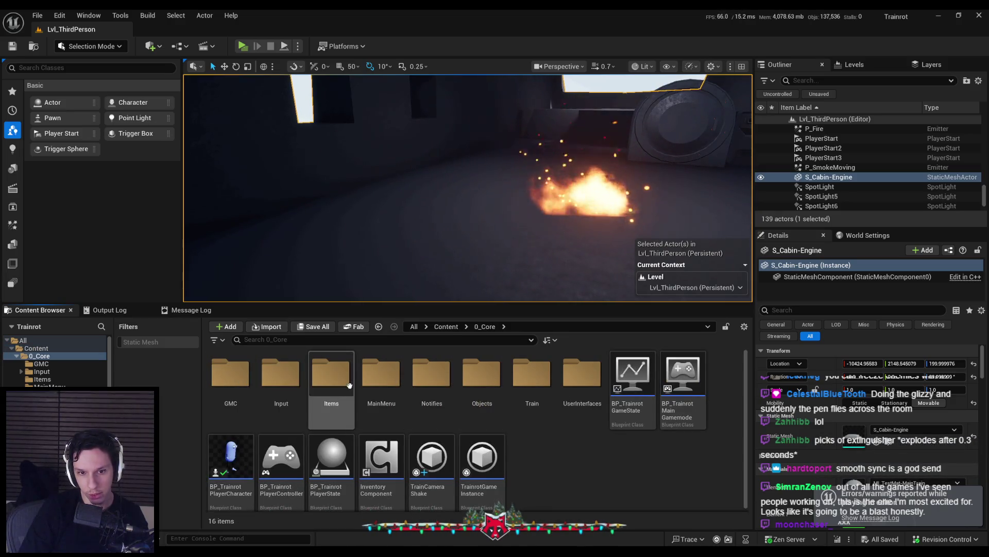
double_click(335, 376)
click(230, 379)
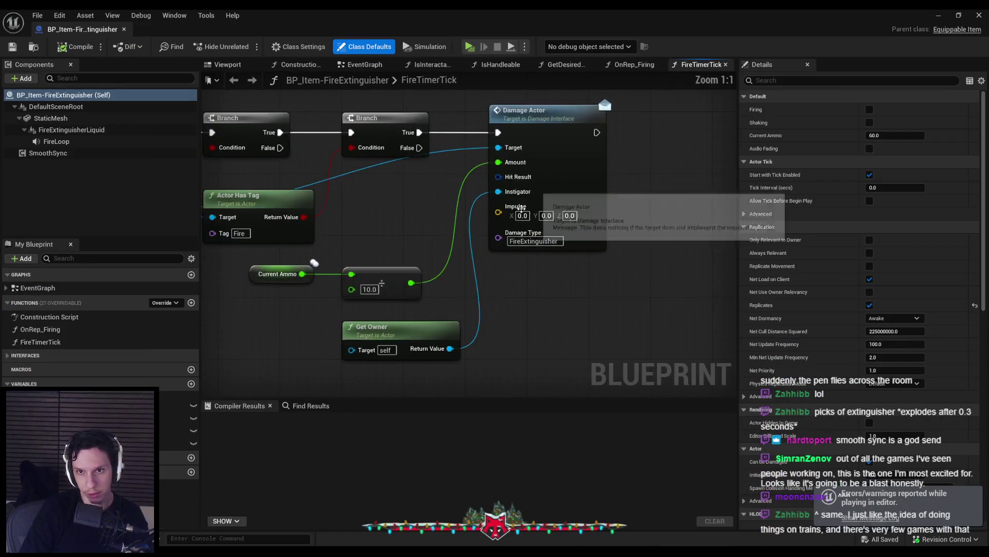
scroll(532, 192, down, 9)
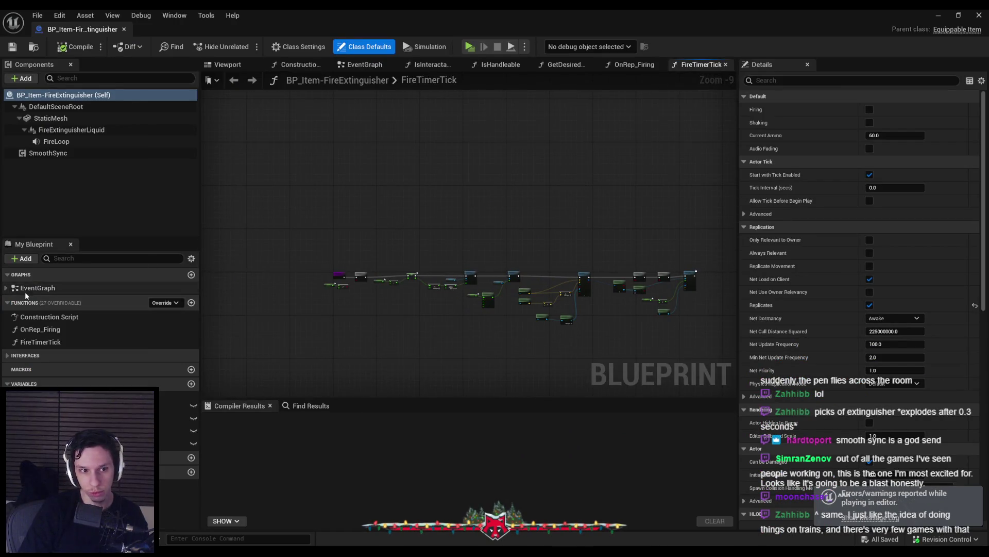
double_click(24, 291)
Step: Mark the MulticastExplodeItem custom event as Reliable
scroll(593, 238, up, 7)
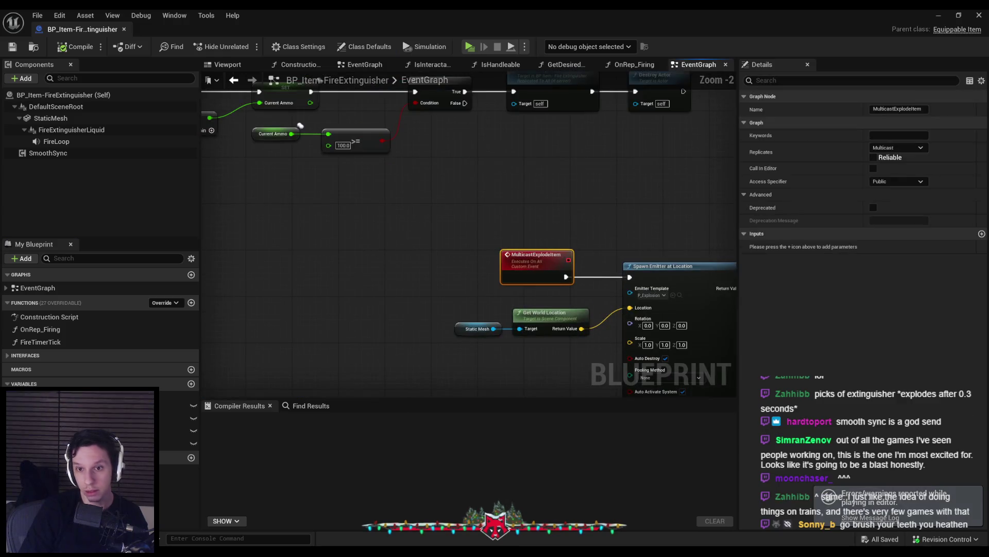
scroll(586, 240, down, 1)
click(873, 157)
Step: Shift the Multicast Explode Item and Destroy Actor nodes left, then save and compile
drag(517, 199, 667, 220)
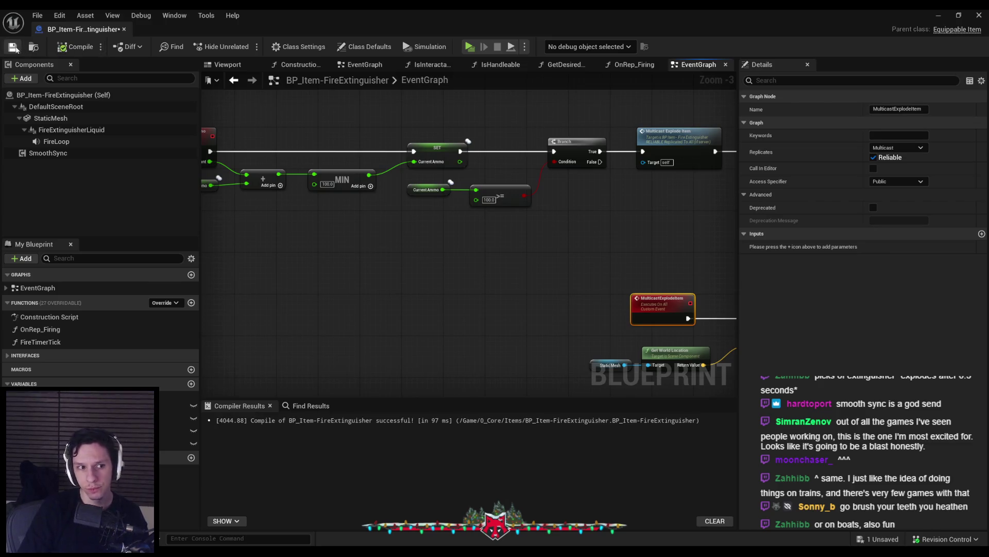
drag(437, 219, 382, 252)
click(382, 252)
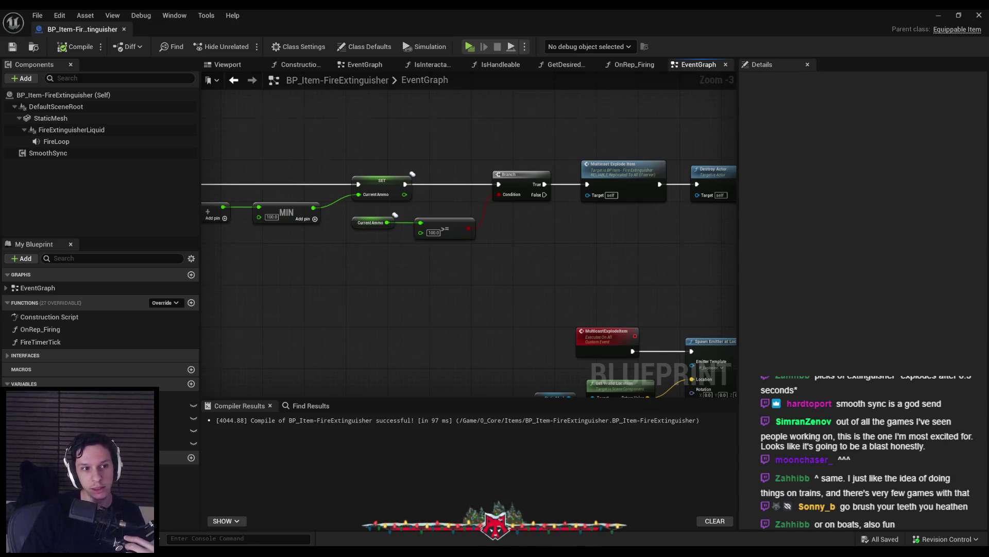
drag(382, 256, 284, 283)
scroll(449, 235, up, 1)
scroll(449, 235, up, 1)
drag(673, 255, 538, 183)
click(524, 296)
click(12, 46)
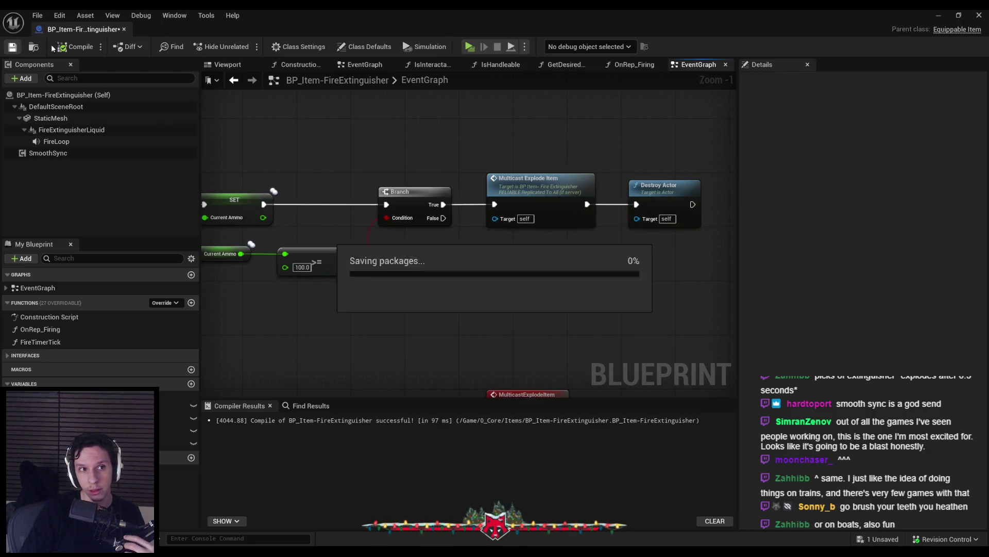
click(62, 48)
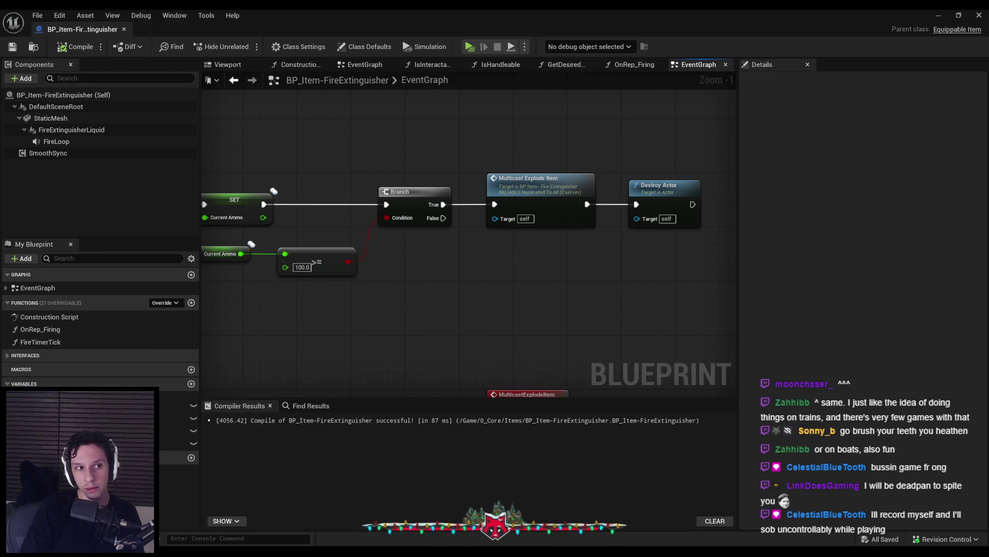
Step: Review the Current Ammo ≥ 100.0 branch into Multicast Explode Item and Destroy Actor
scroll(457, 286, down, 1)
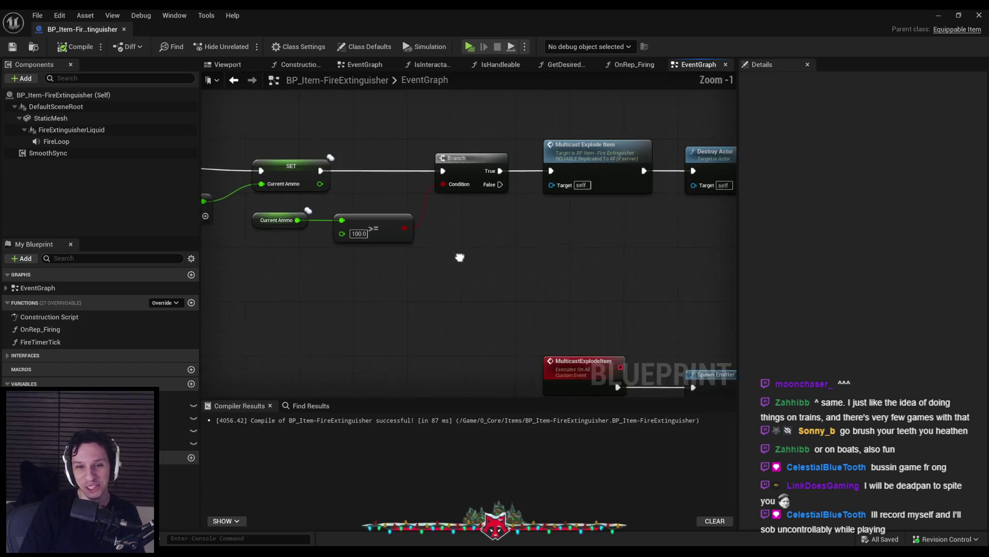
scroll(448, 251, down, 1)
mouse_move(328, 271)
mouse_down()
mouse_move(476, 274)
mouse_move(559, 241)
mouse_move(422, 222)
mouse_up()
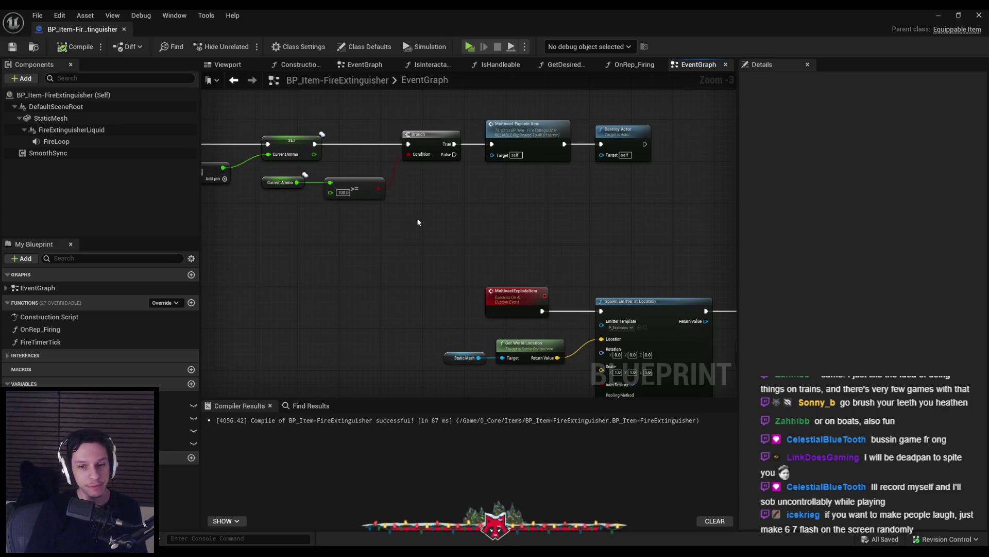
mouse_move(381, 284)
mouse_down()
mouse_move(599, 282)
mouse_move(572, 283)
mouse_up()
scroll(552, 254, up, 1)
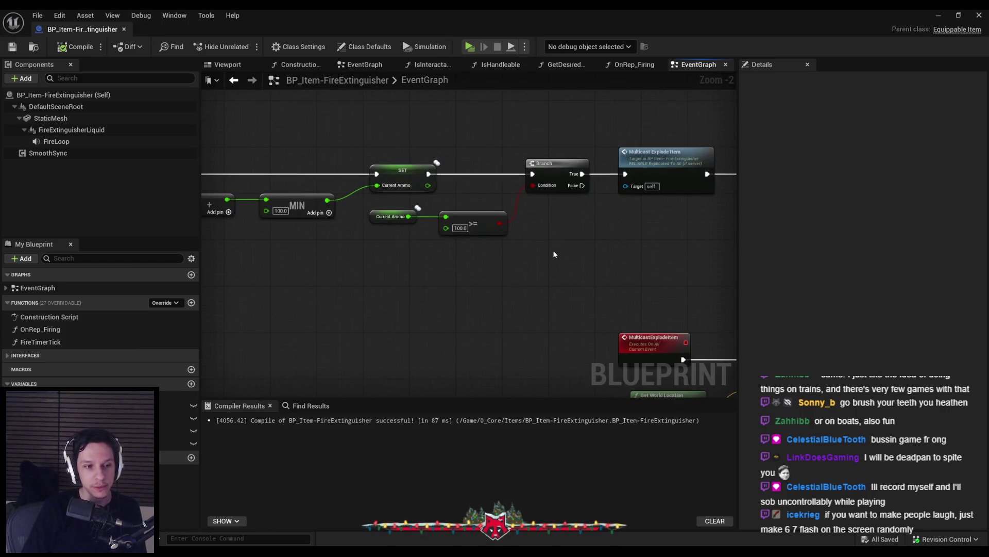
scroll(553, 249, down, 2)
scroll(577, 236, up, 2)
mouse_move(668, 275)
mouse_down()
mouse_move(514, 279)
mouse_move(513, 267)
mouse_move(539, 248)
mouse_move(504, 194)
mouse_up()
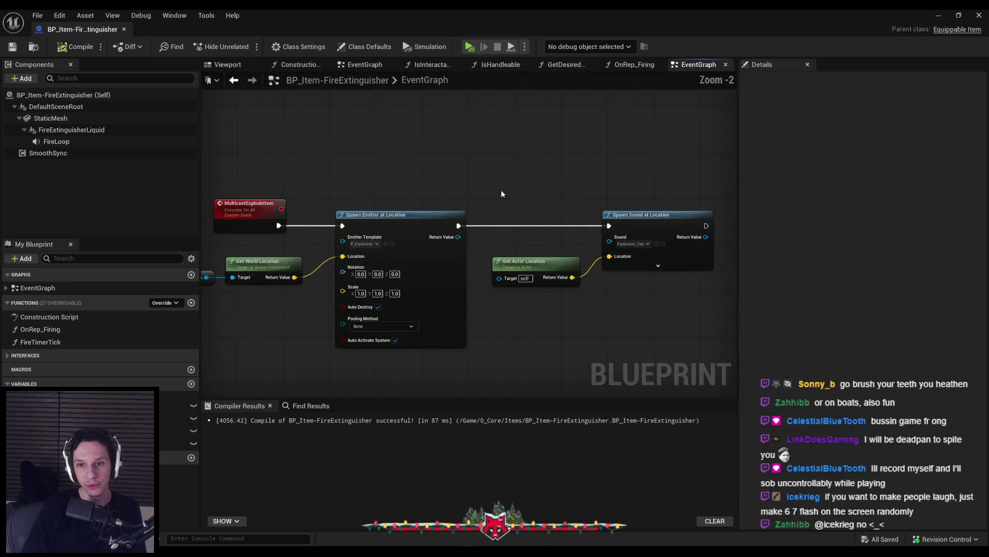
scroll(419, 169, down, 2)
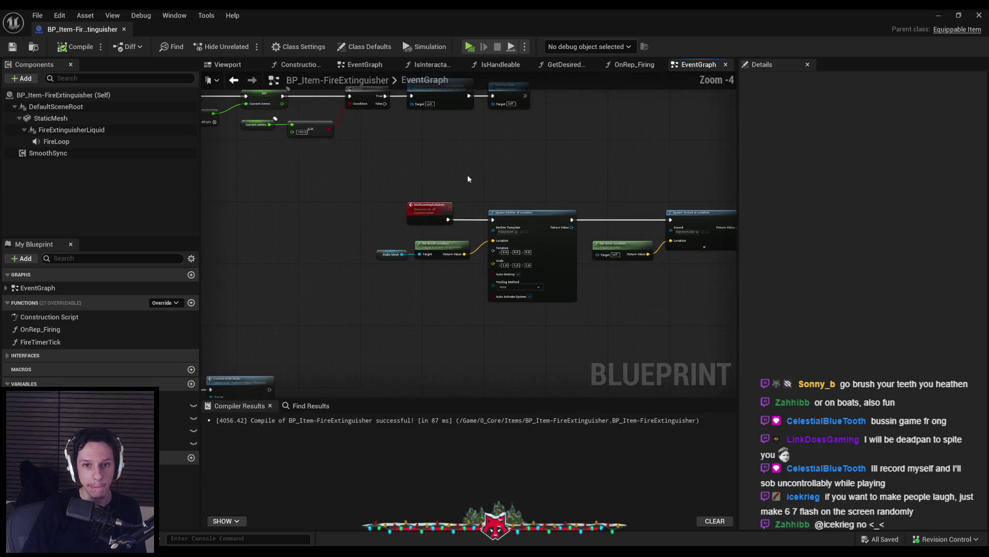
drag(377, 154, 540, 211)
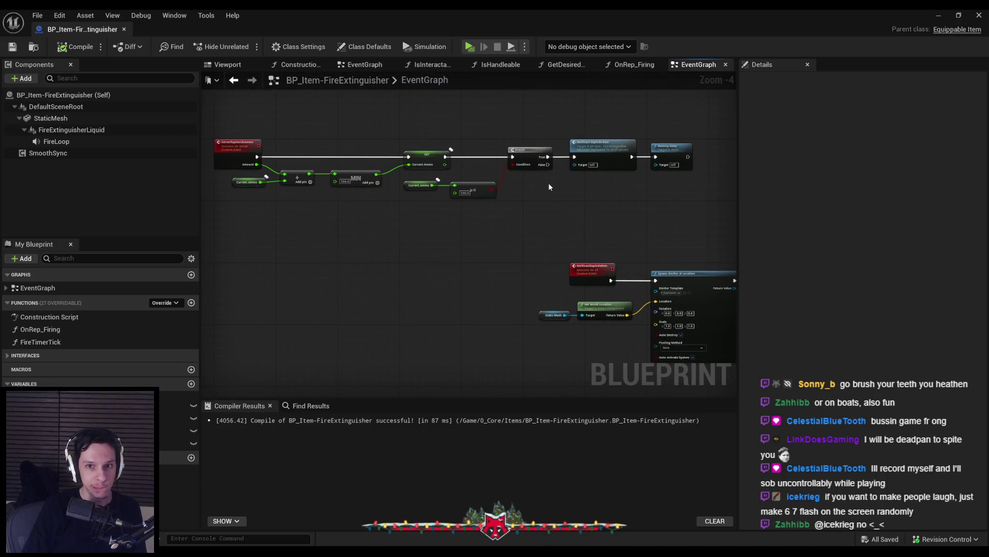
scroll(452, 128, up, 2)
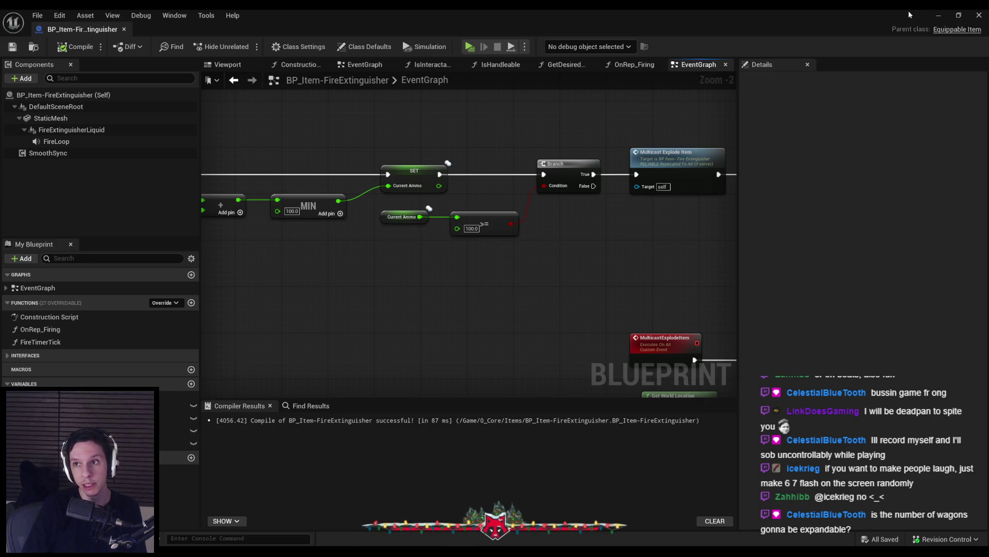
Step: Return to the level and select the train's LevelTrain_MainEngine instance
click(938, 15)
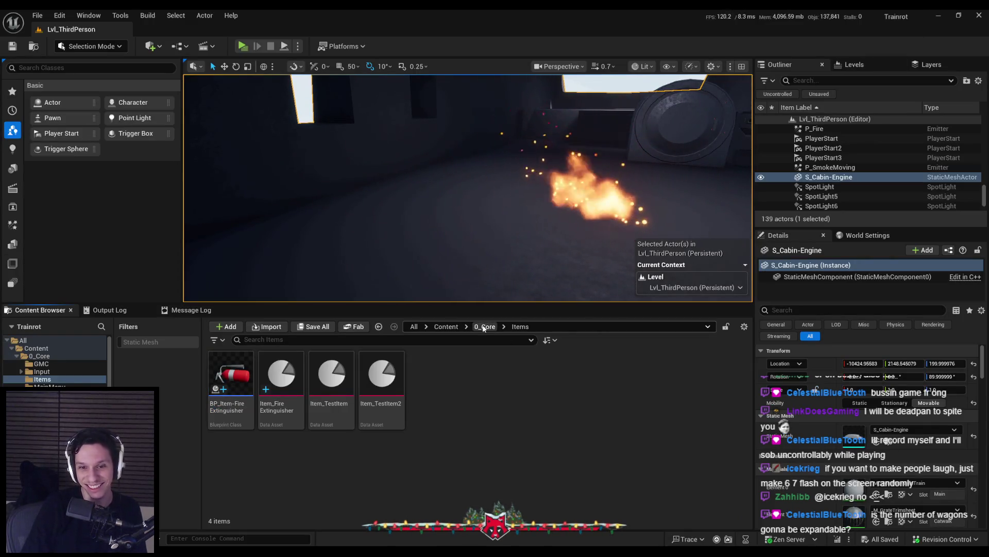
key(f)
mouse_move(464, 206)
mouse_down()
mouse_move(361, 185)
mouse_move(382, 201)
mouse_move(351, 185)
mouse_up()
click(391, 207)
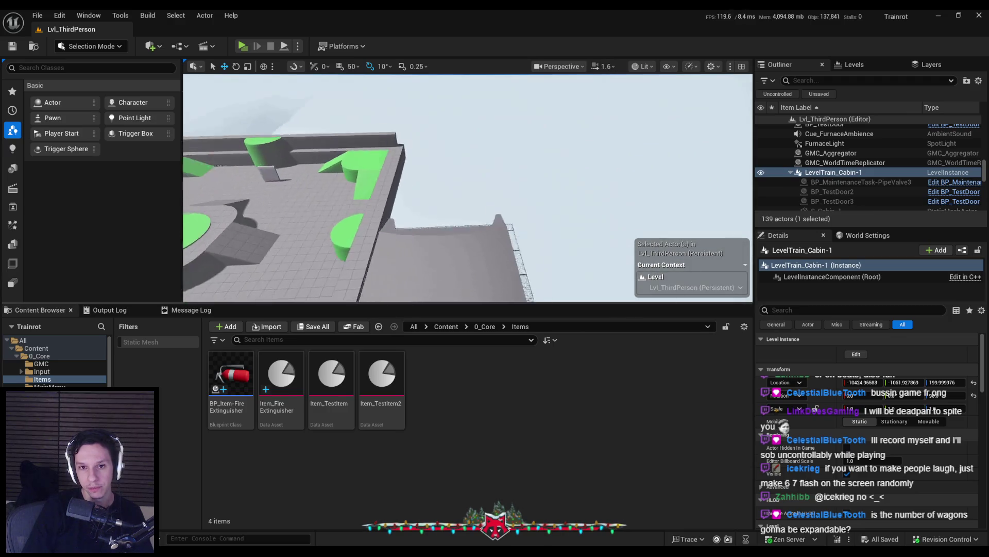
click(840, 182)
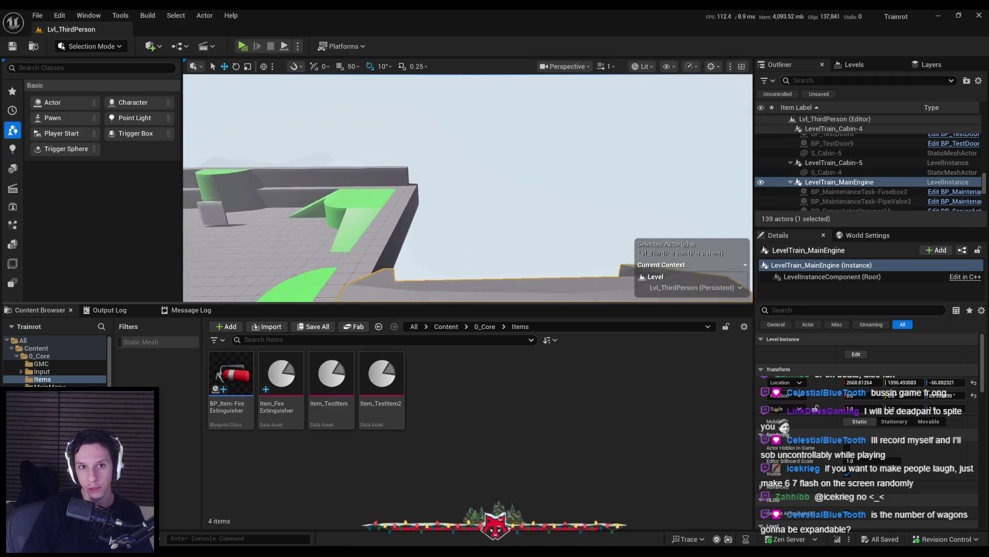
Step: Briefly play in the selected viewport, stop, and reframe the main engine
click(298, 46)
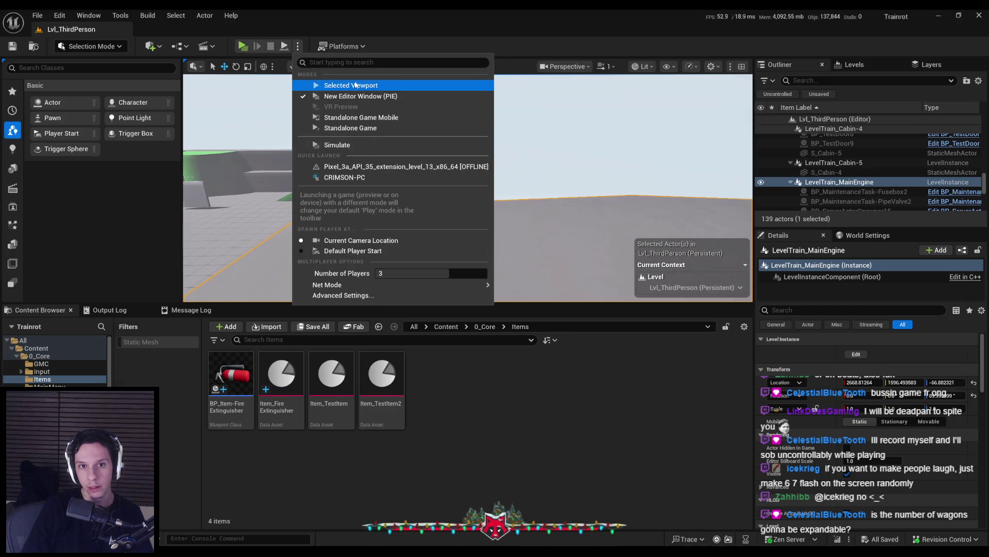
click(355, 85)
key(Escape)
click(297, 45)
key(Escape)
key(f)
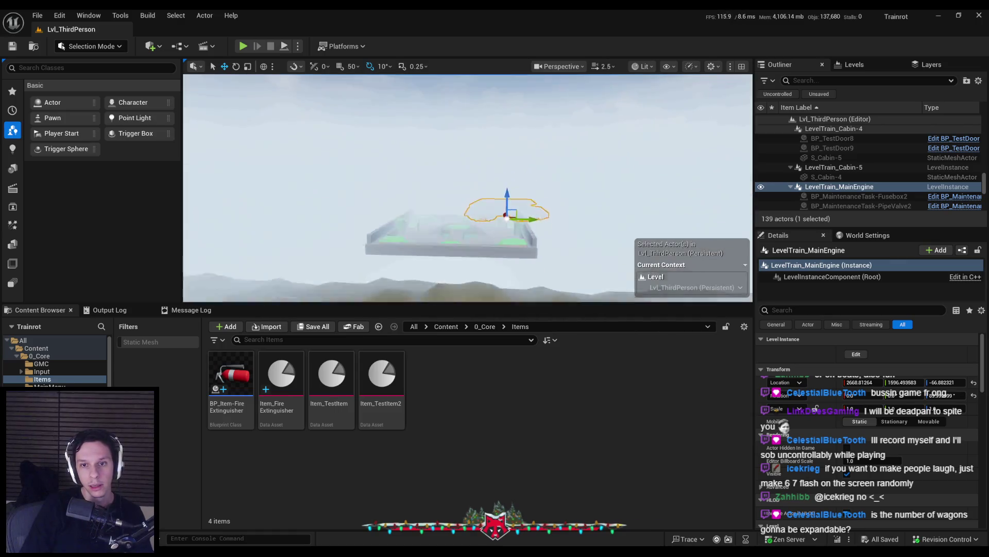
scroll(559, 185, down, 3)
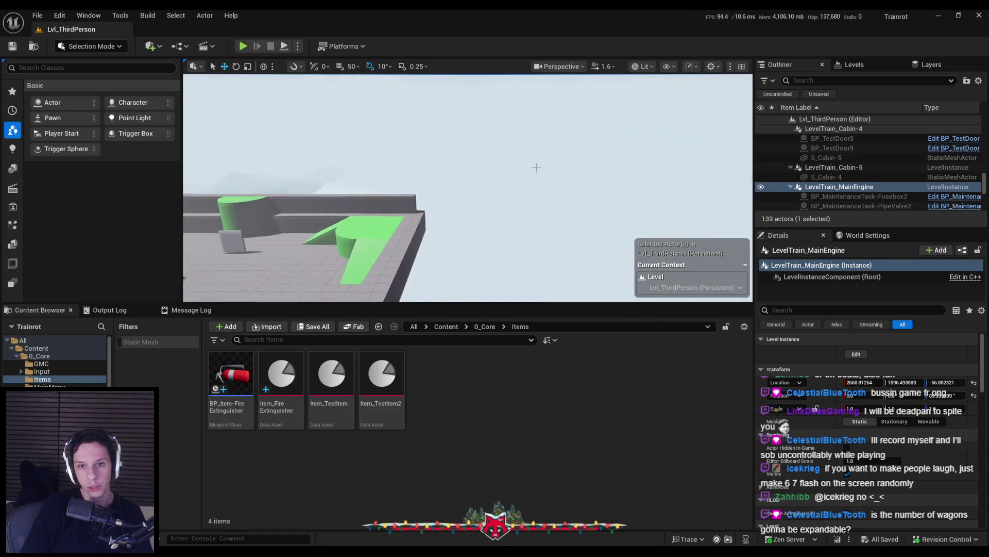
Step: Start and stop several test plays, walking the character toward the dark building
click(243, 46)
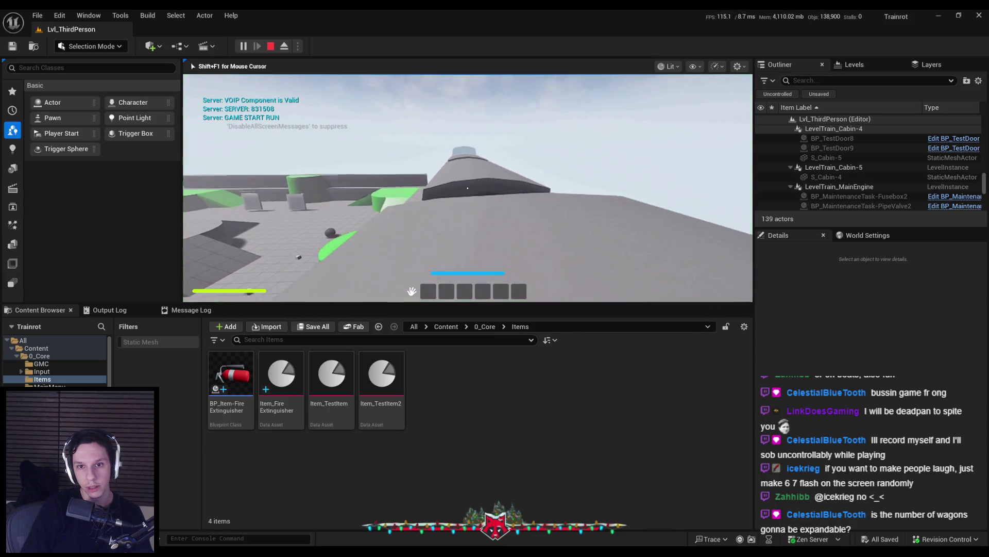
key(w)
key(shift+F1)
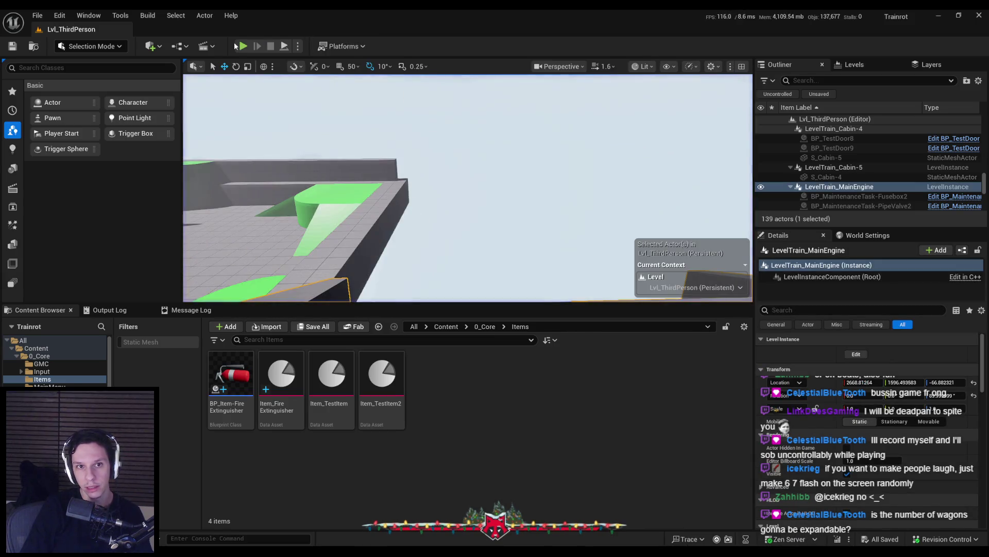
key(Escape)
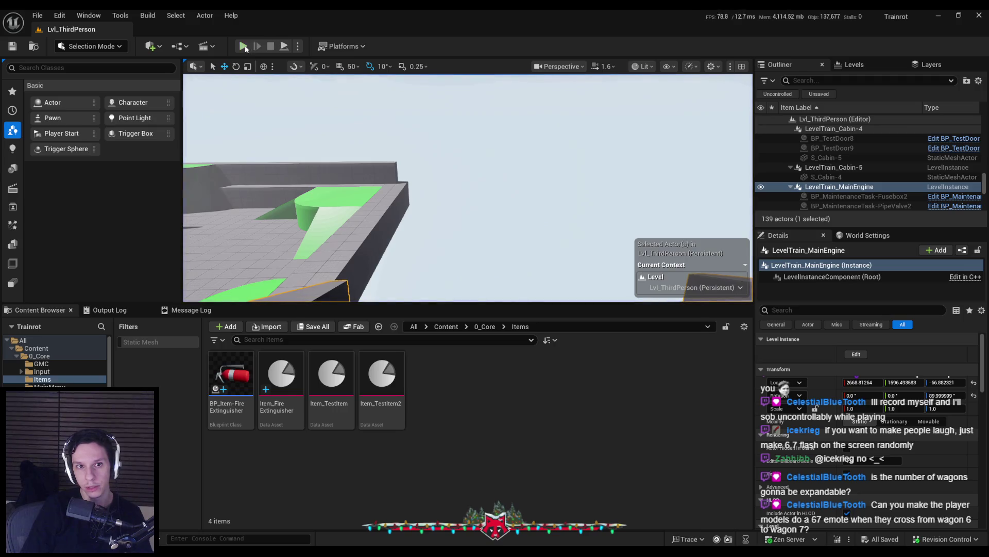
click(244, 47)
key(Escape)
click(244, 46)
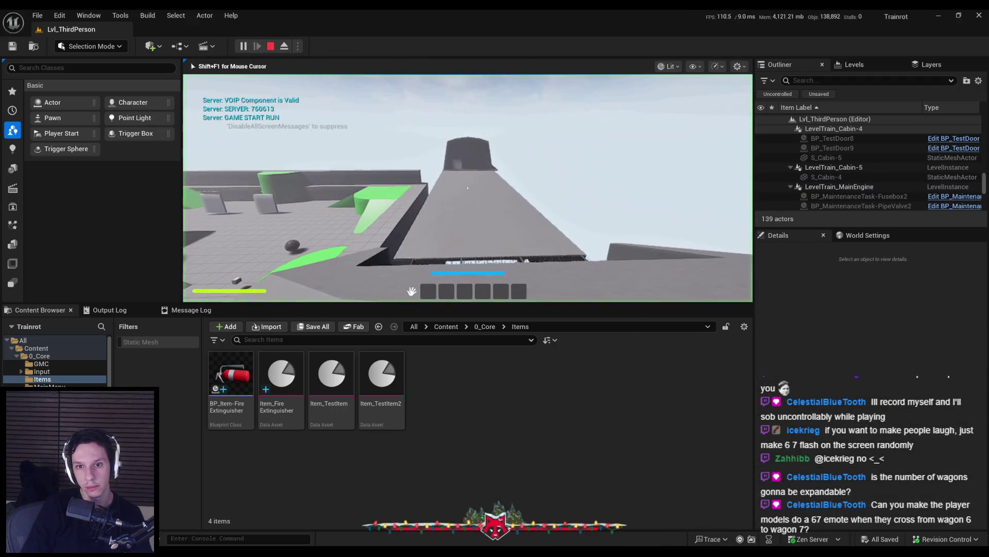
key(Escape)
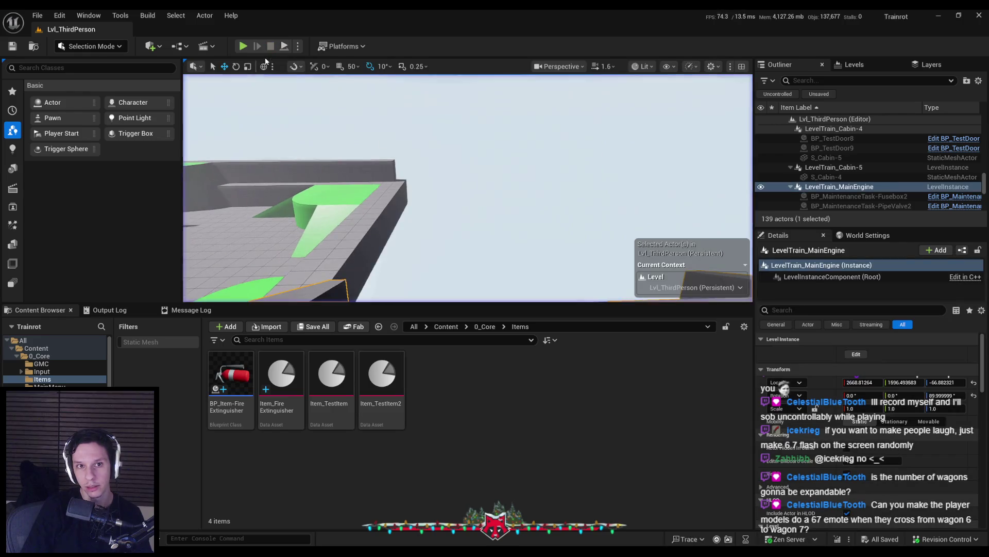
click(250, 49)
key(Escape)
click(243, 46)
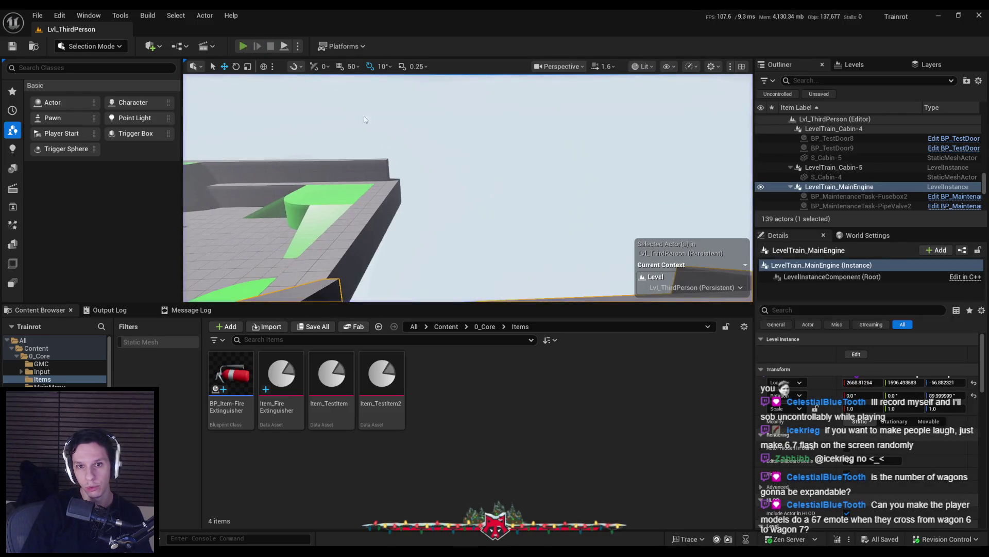
key(Escape)
Step: Reselect the main engine, cancel Create Blueprint, and open the 0_Core content folder
click(600, 231)
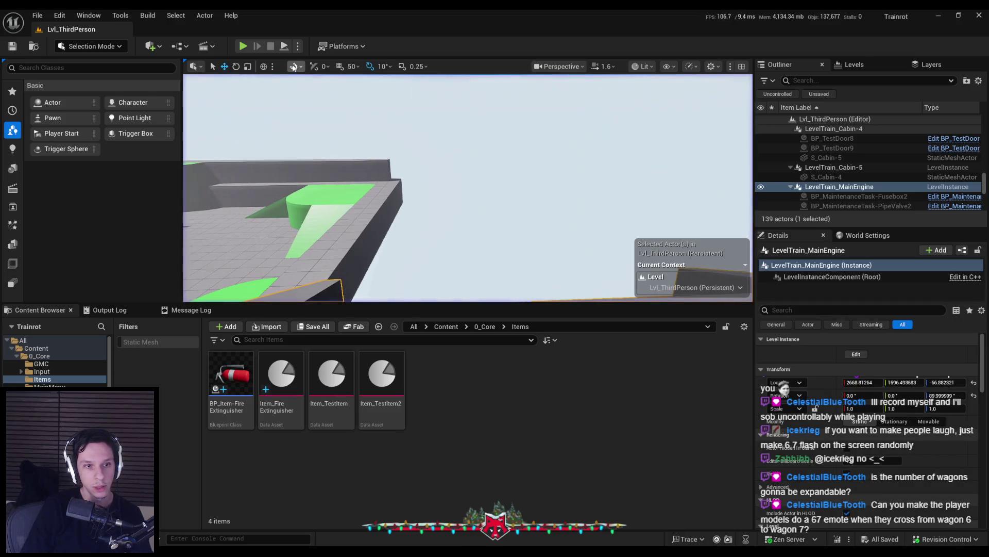
key(f)
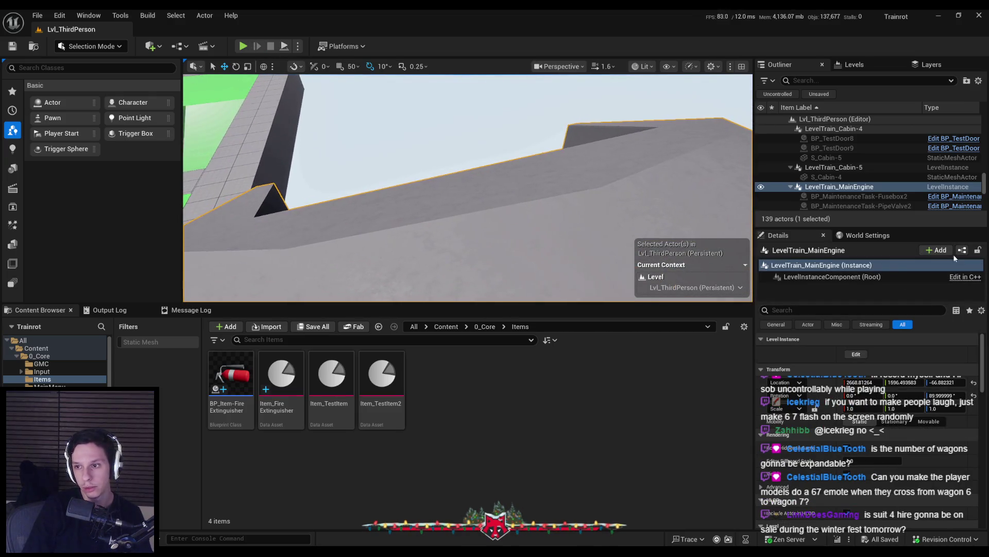
click(961, 251)
key(Escape)
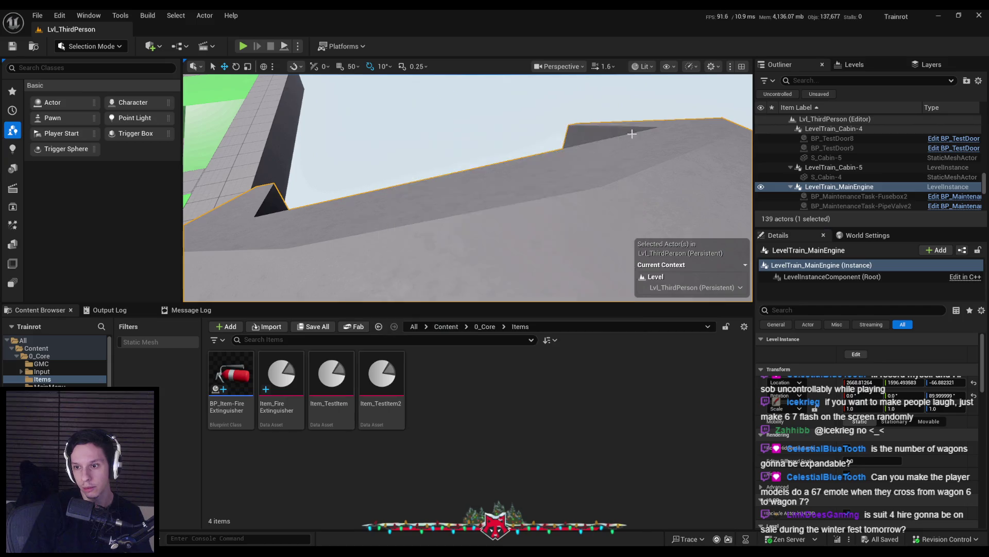
click(484, 326)
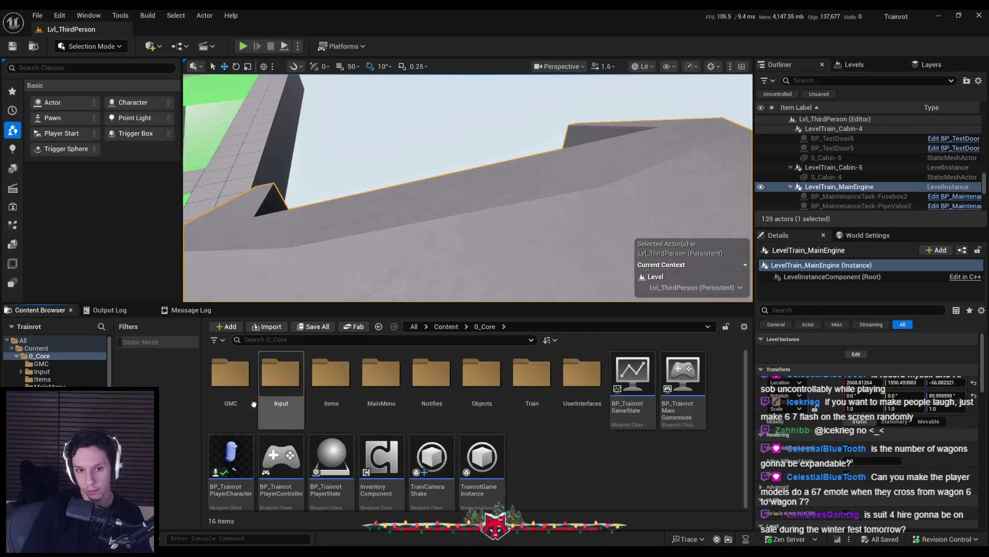
Step: Open BP_Train-MainEngine to show its GenerateTrain For Loop, then play Discord's second clip
double_click(532, 371)
double_click(375, 381)
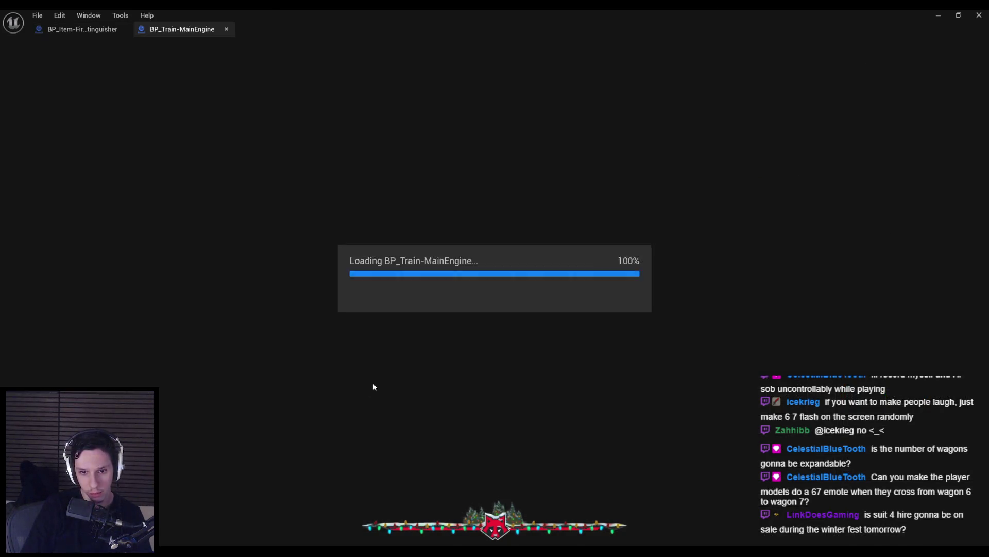
scroll(356, 239, up, 6)
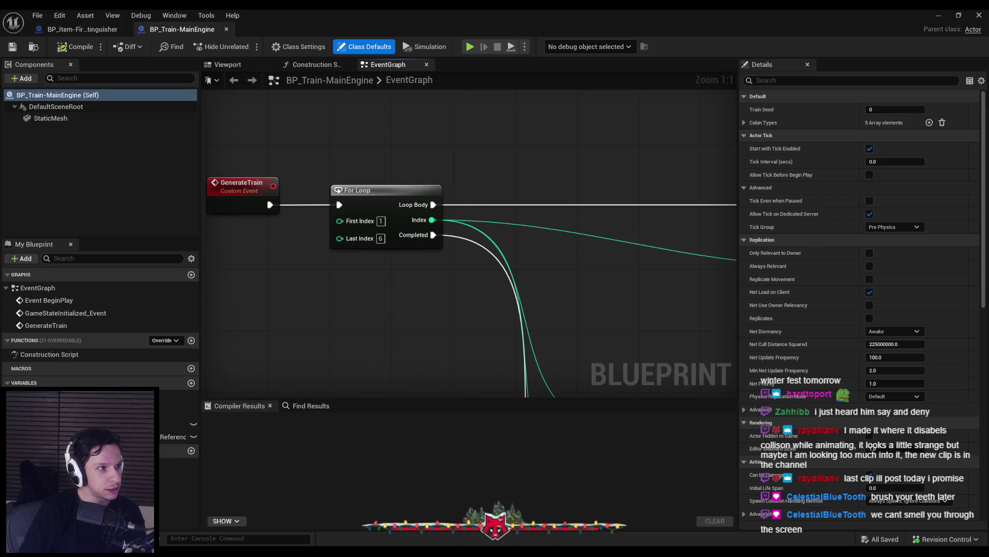
key(alt+Tab)
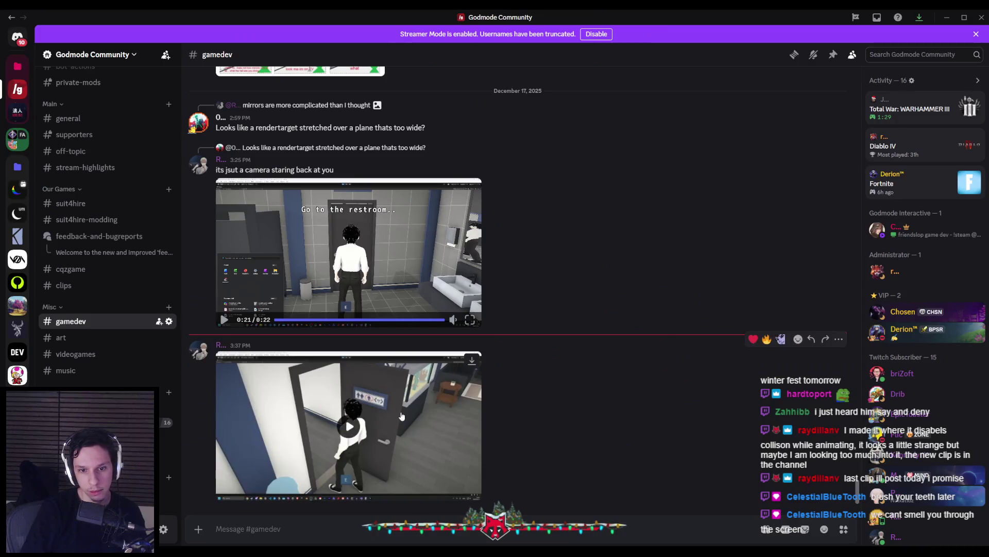
click(402, 416)
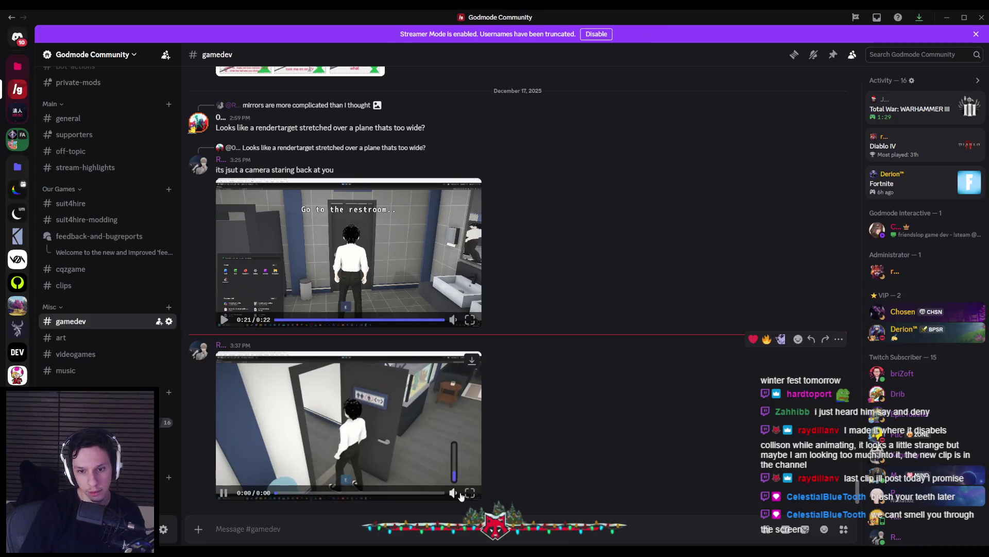
Step: Watch the second #gamedev video clip full screen, then switch back to the BP_Train-MainEngine graph
click(470, 494)
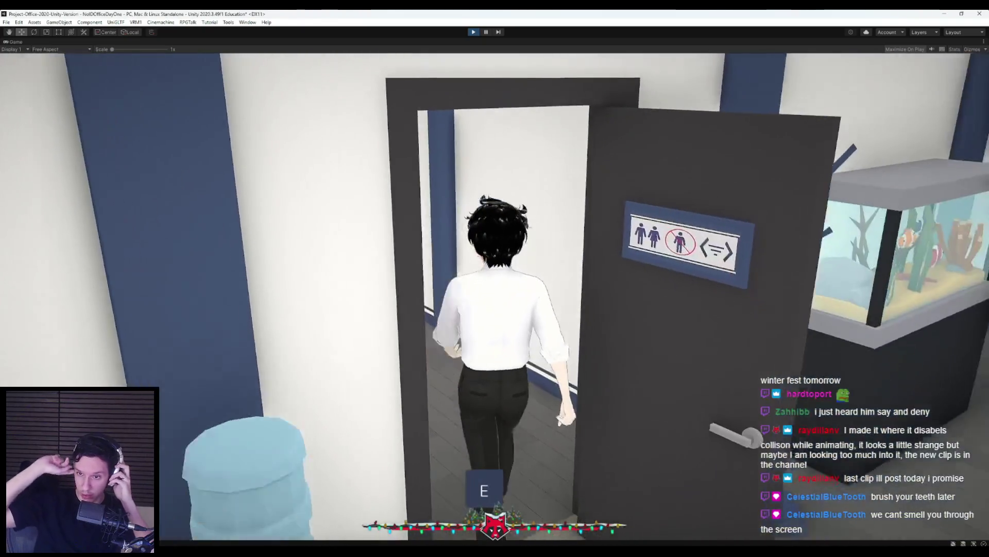
key(super)
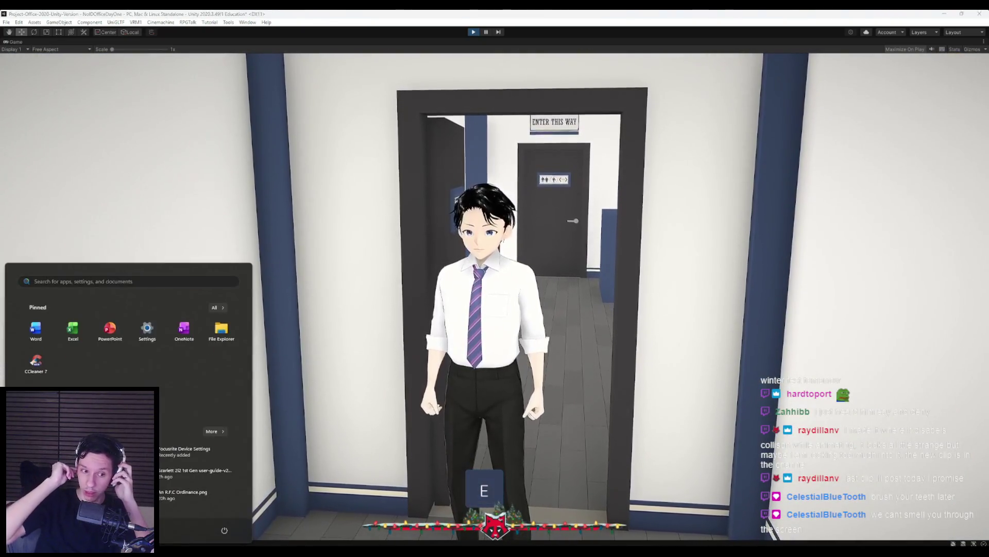
key(super)
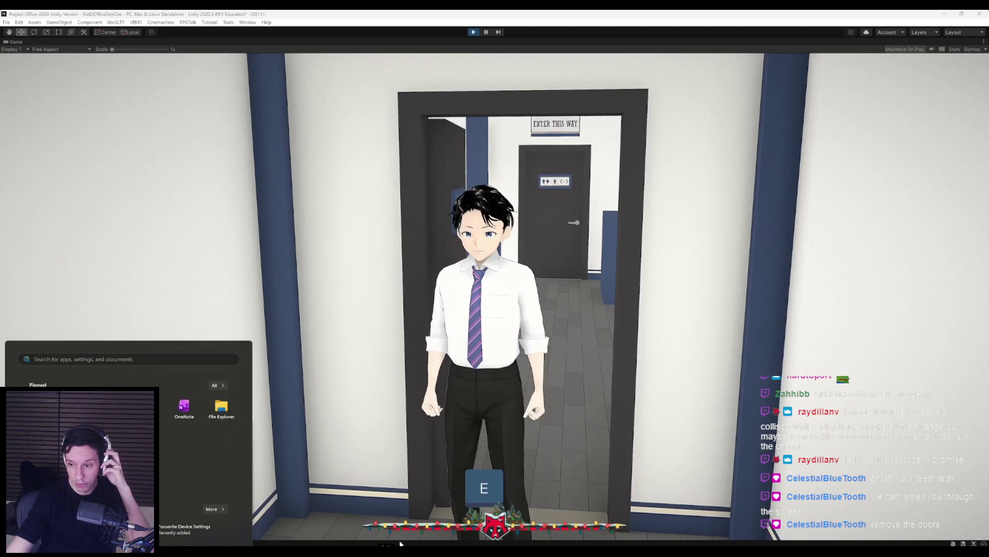
key(alt+Tab)
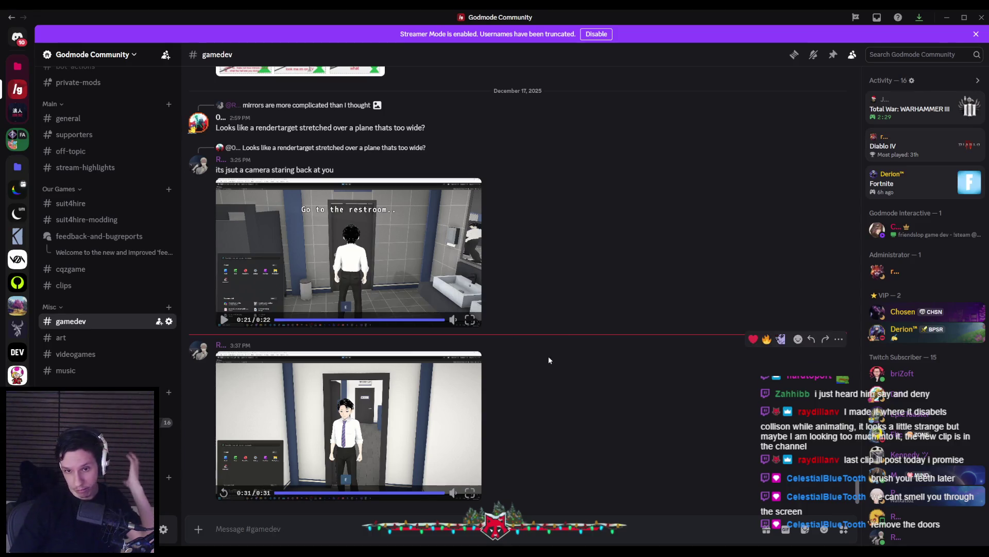
key(alt+Tab)
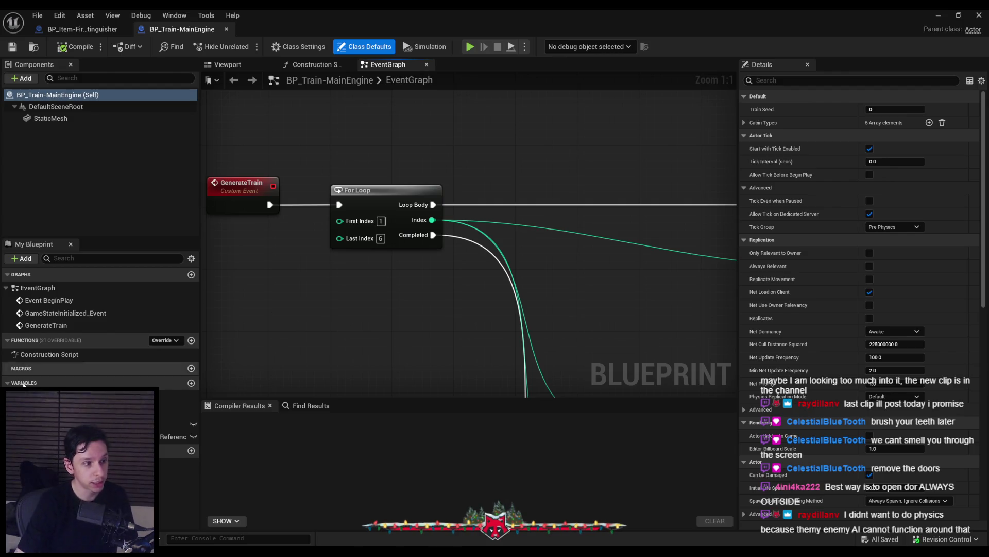
Step: Minimize the blueprint editor and frame the train engine on its tracks in an F11 full-screen viewport
click(938, 15)
scroll(635, 137, up, 2)
drag(634, 136, 572, 167)
scroll(593, 157, down, 2)
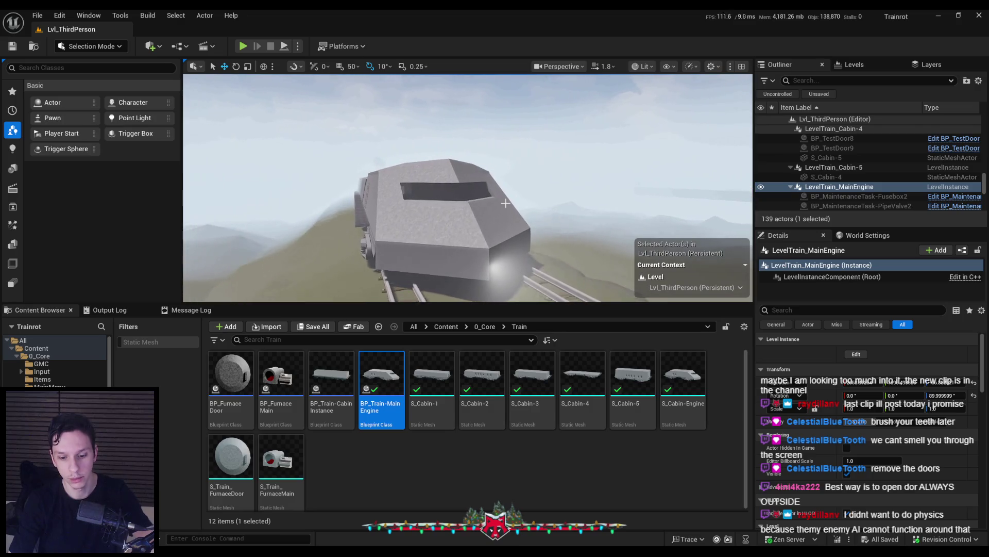
key(F11)
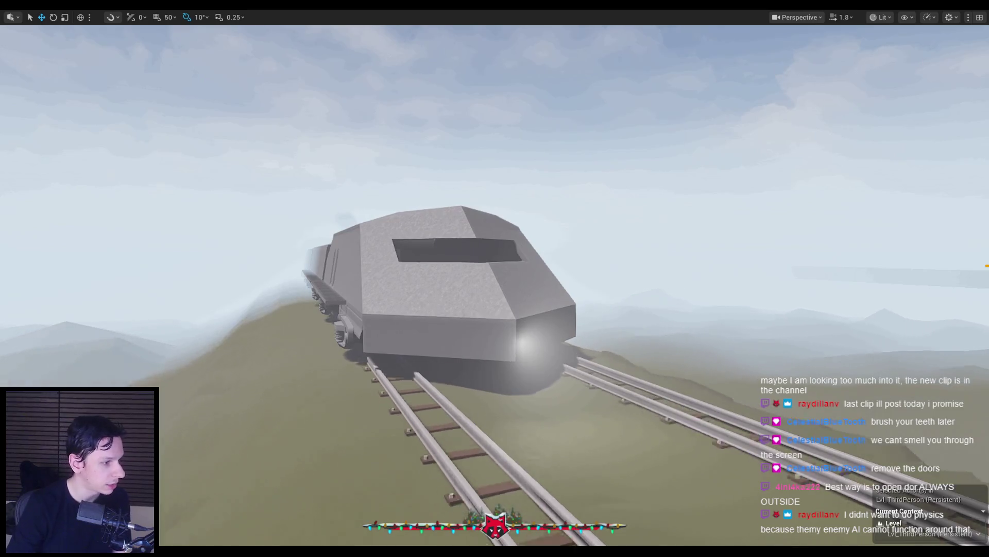
drag(406, 253, 359, 263)
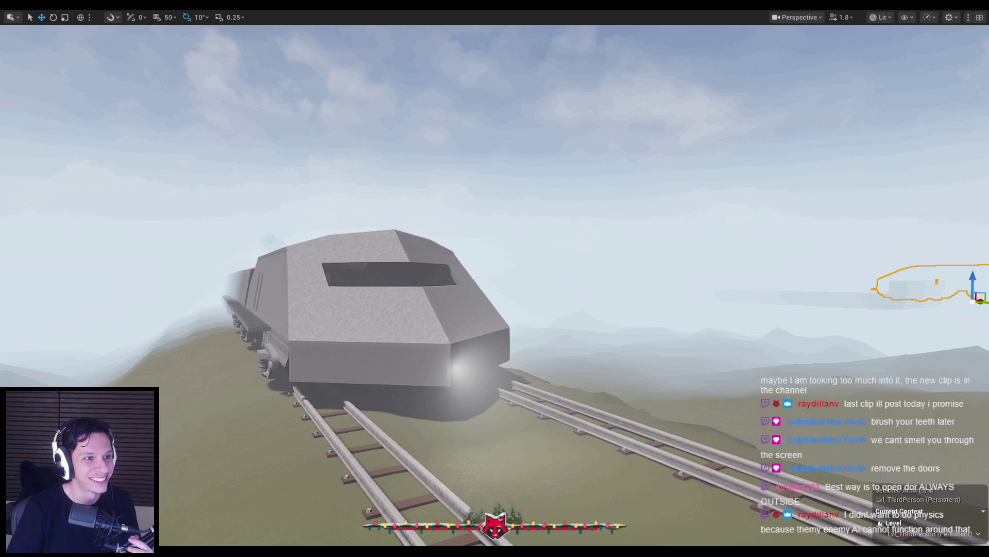
Step: Fly the camera in to the train's open doorway to see the small fire beside the smoke
mouse_move(134, 222)
mouse_down()
mouse_move(251, 277)
mouse_move(322, 209)
mouse_move(299, 209)
mouse_move(299, 242)
mouse_move(289, 211)
mouse_move(265, 242)
mouse_move(263, 217)
mouse_move(279, 247)
mouse_move(434, 323)
mouse_move(498, 328)
mouse_up()
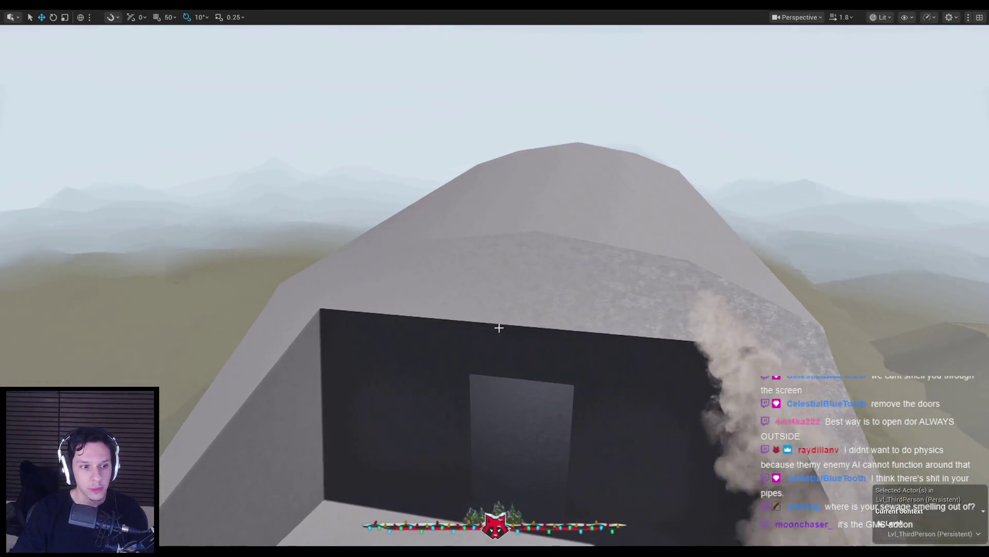
scroll(499, 327, down, 3)
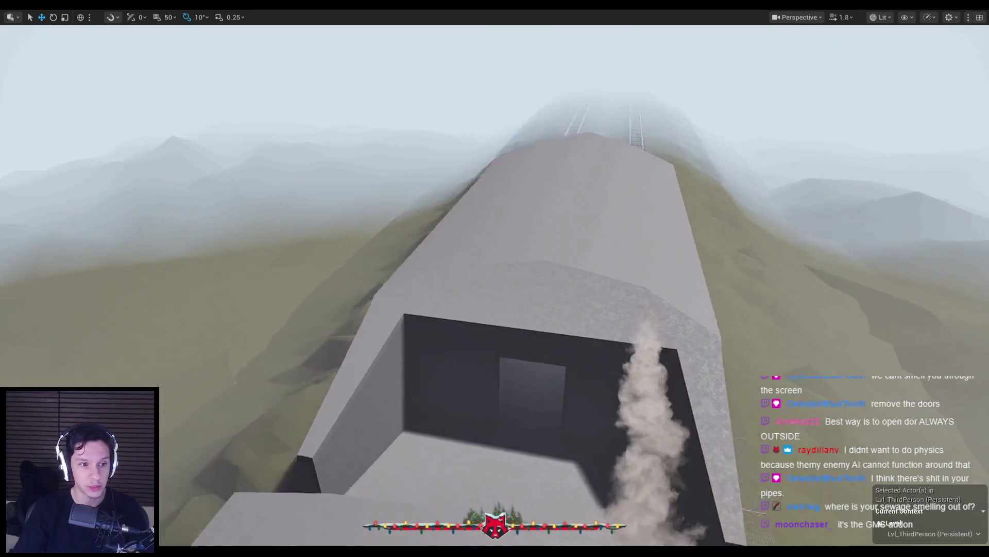
scroll(495, 279, down, 2)
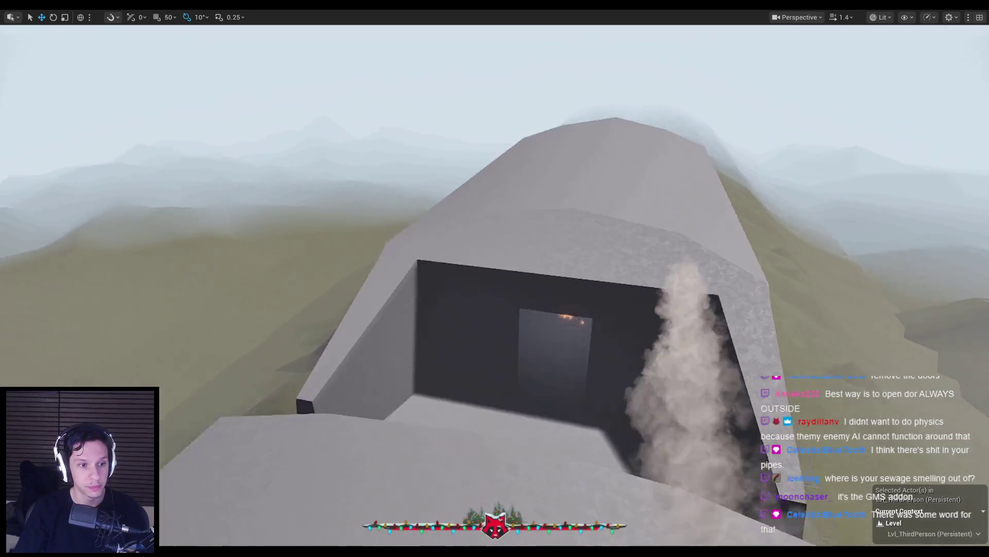
scroll(526, 329, down, 3)
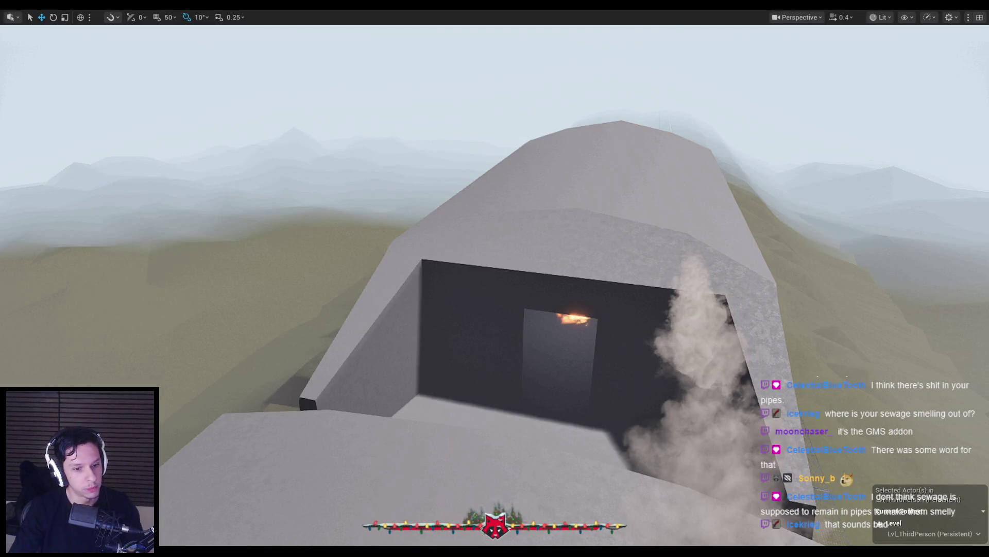
mouse_move(183, 549)
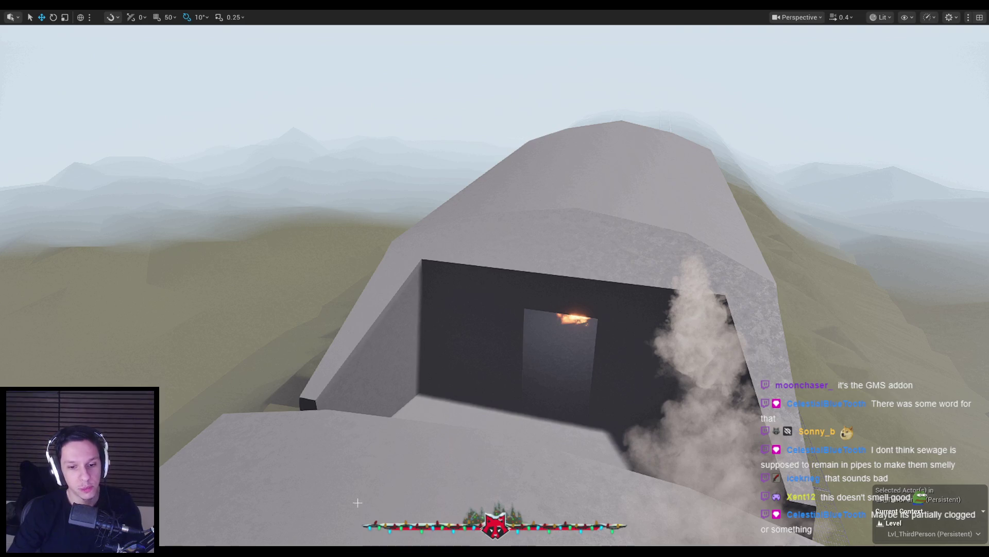
Step: Return to the blueprint editor, glance at the fire extinguisher blueprint, then reselect BP_Train-MainEngine
key(alt+Tab)
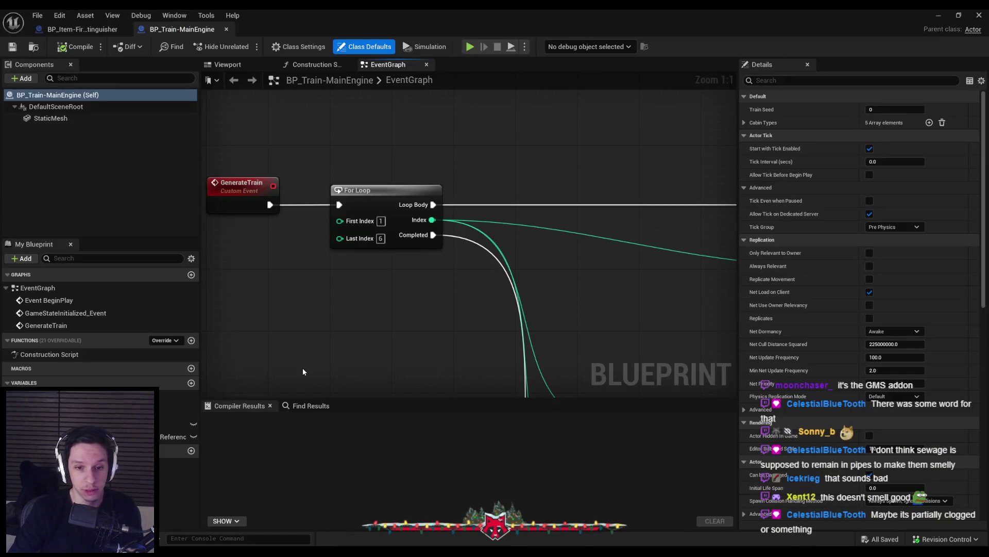
click(83, 29)
click(182, 28)
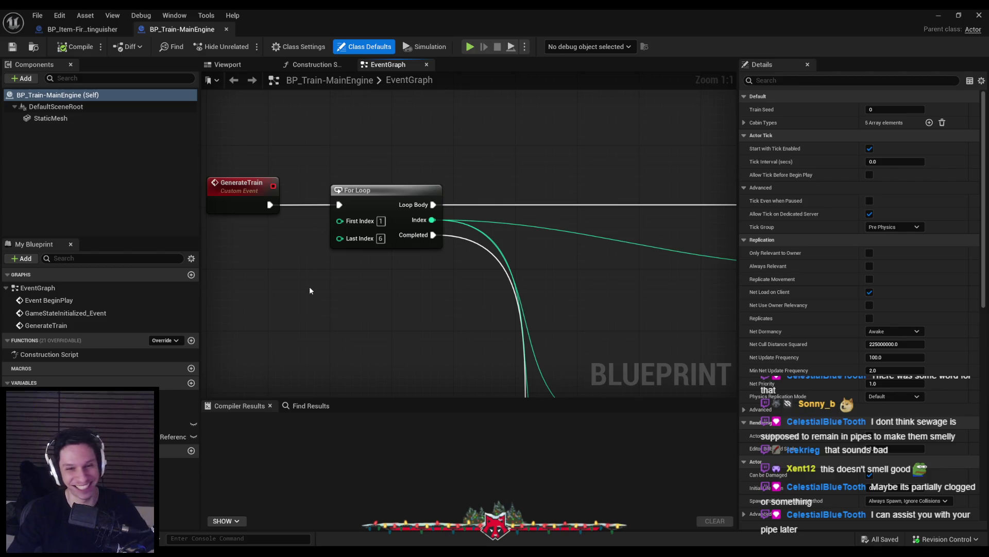
drag(312, 280, 401, 272)
click(106, 31)
click(181, 29)
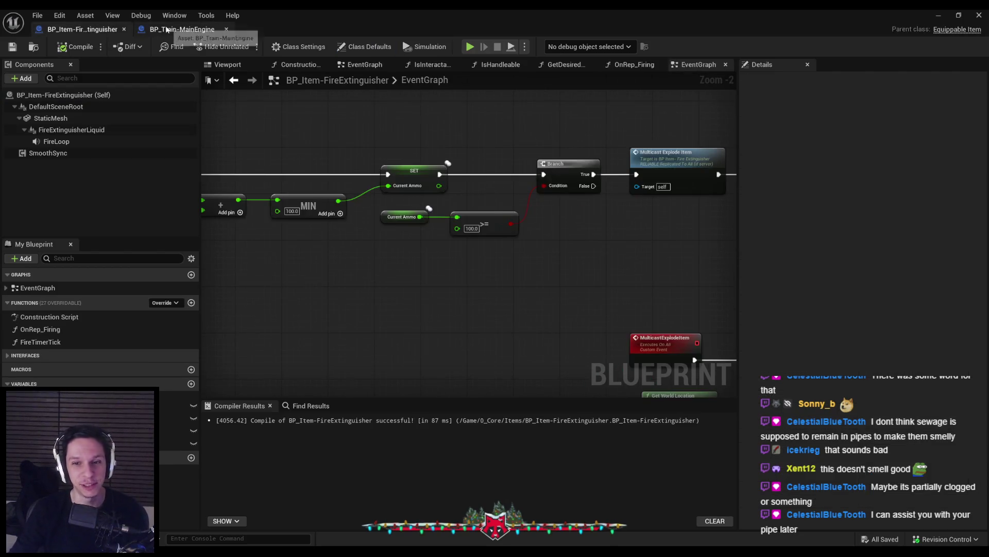
Step: Zoom and pan the graph past the Load Level Instance and SpawnActor nodes to the GenerateTrain For Loop
scroll(297, 157, down, 2)
scroll(297, 215, down, 3)
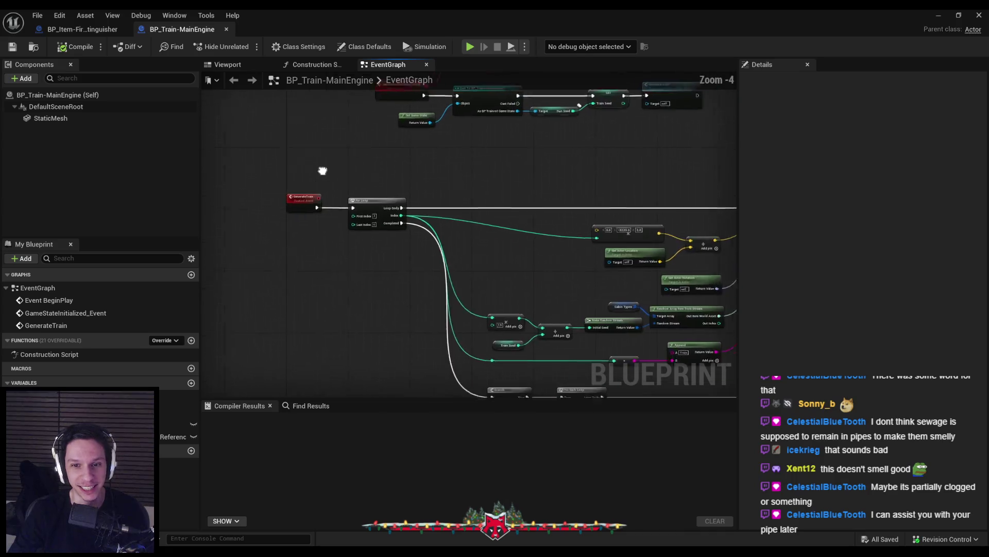
scroll(405, 187, up, 3)
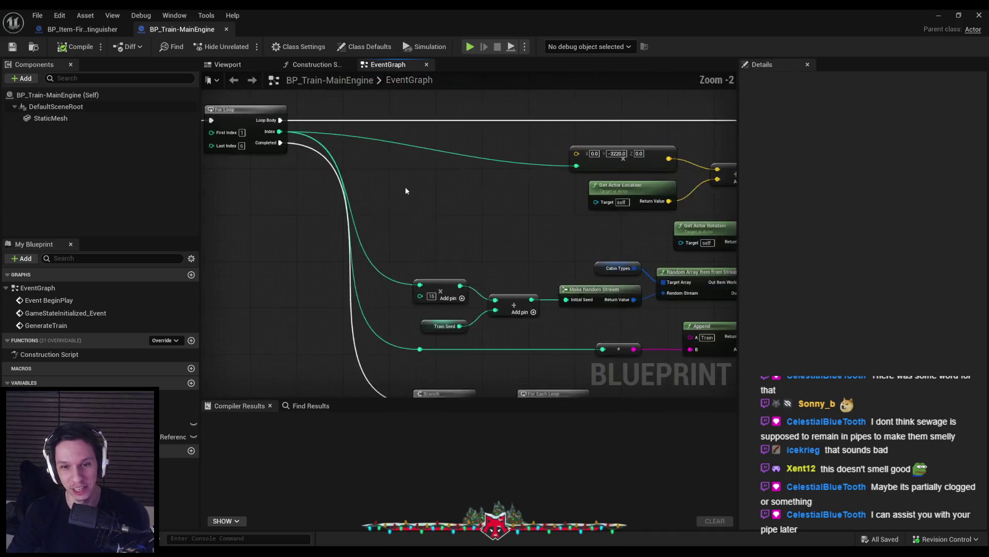
scroll(402, 187, down, 2)
scroll(426, 216, up, 2)
scroll(385, 185, down, 1)
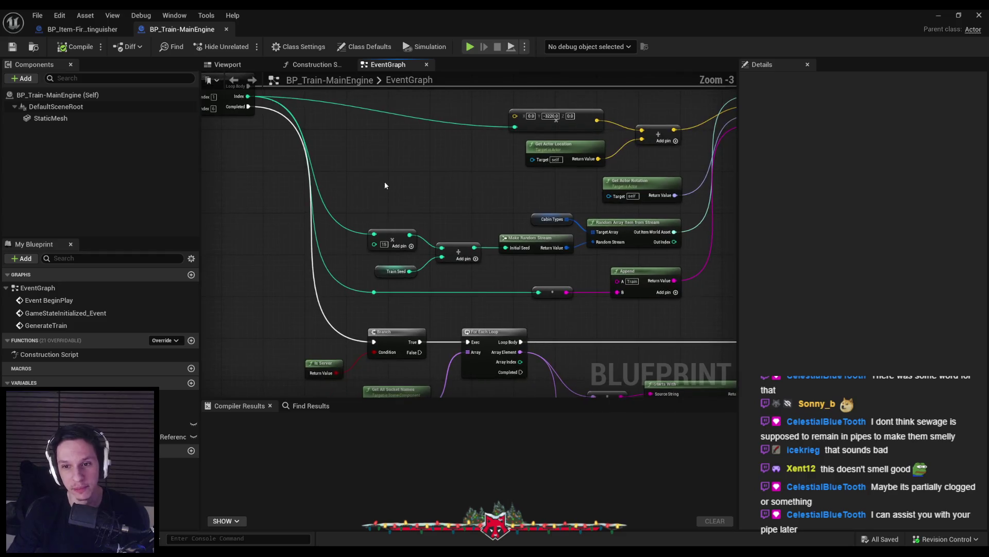
drag(409, 175, 577, 217)
scroll(483, 189, down, 1)
drag(391, 201, 485, 220)
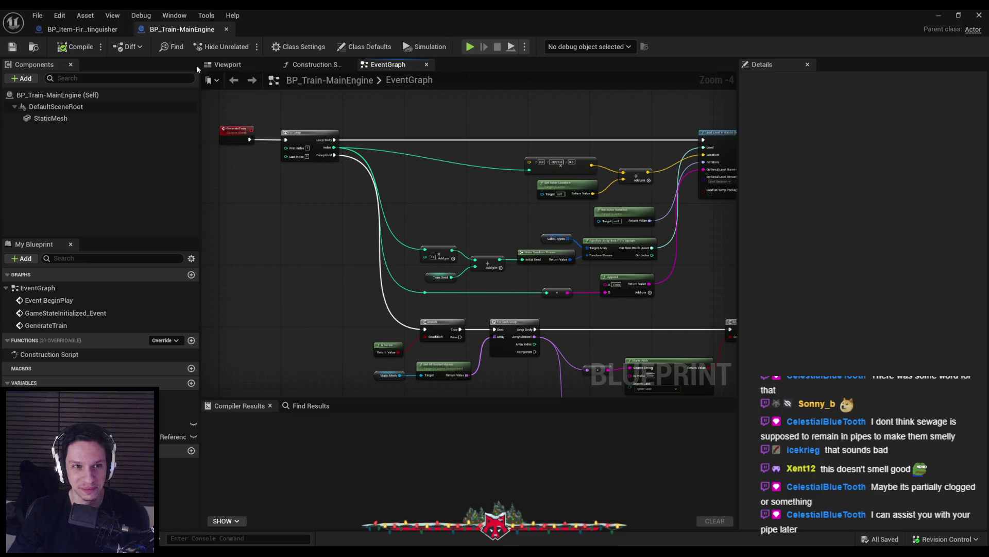